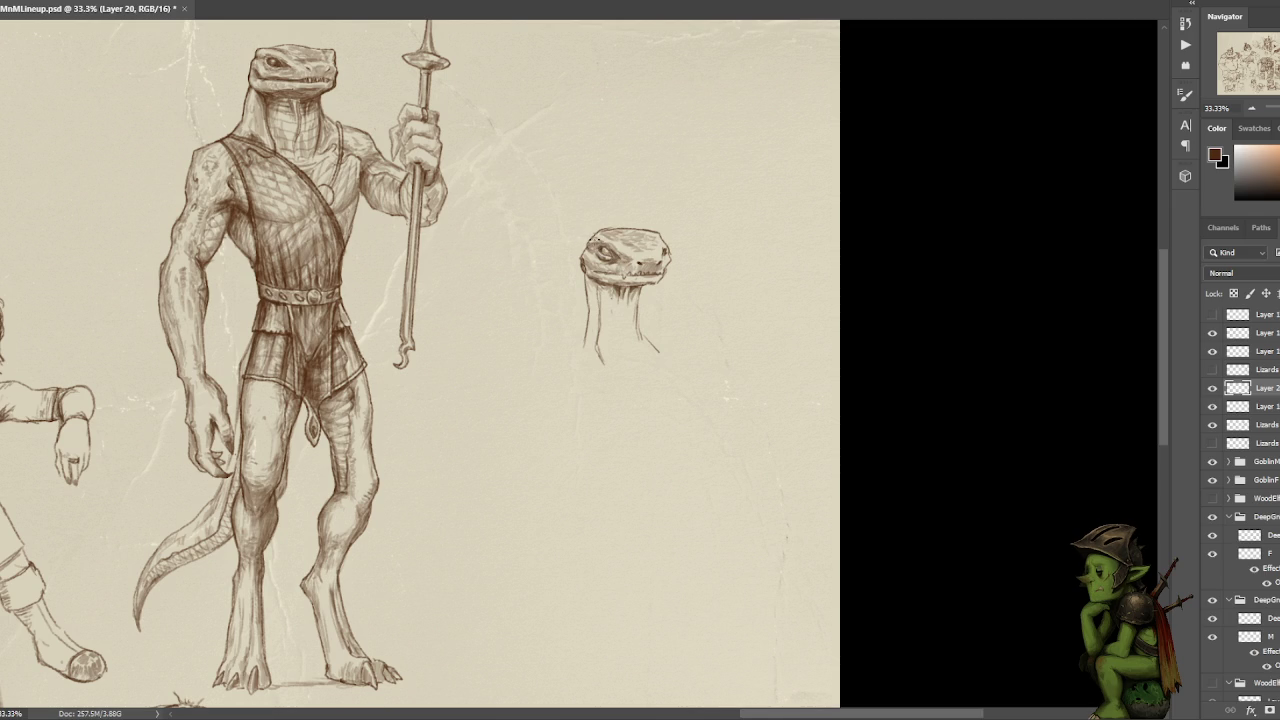
- Discard a top-edge trial stroke, hatch darker under the lizard head's chin, and add a top-right tick
left_click_drag(582, 250, 587, 225)
key("ctrl+z")
mouse_move(622, 286)
left_mouse_down()
mouse_move(624, 304)
mouse_move(640, 306)
mouse_move(626, 306)
mouse_move(642, 296)
left_mouse_up()
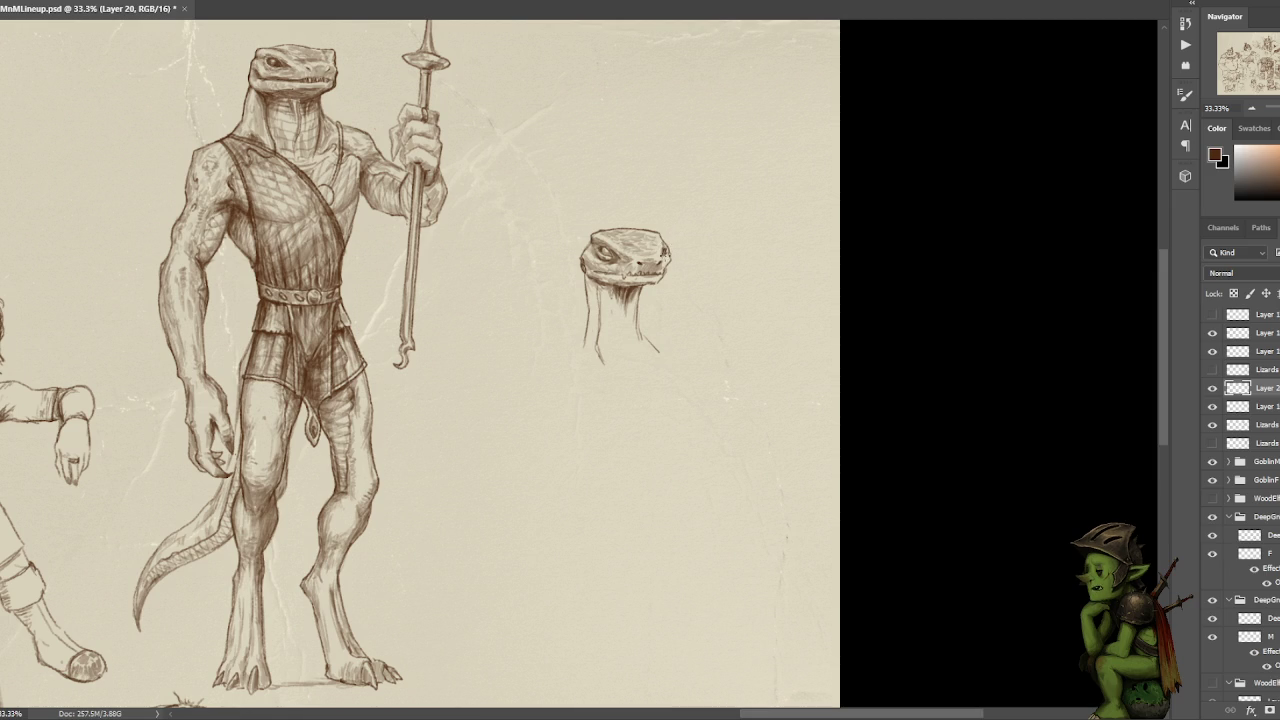
left_click_drag(660, 229, 662, 240)
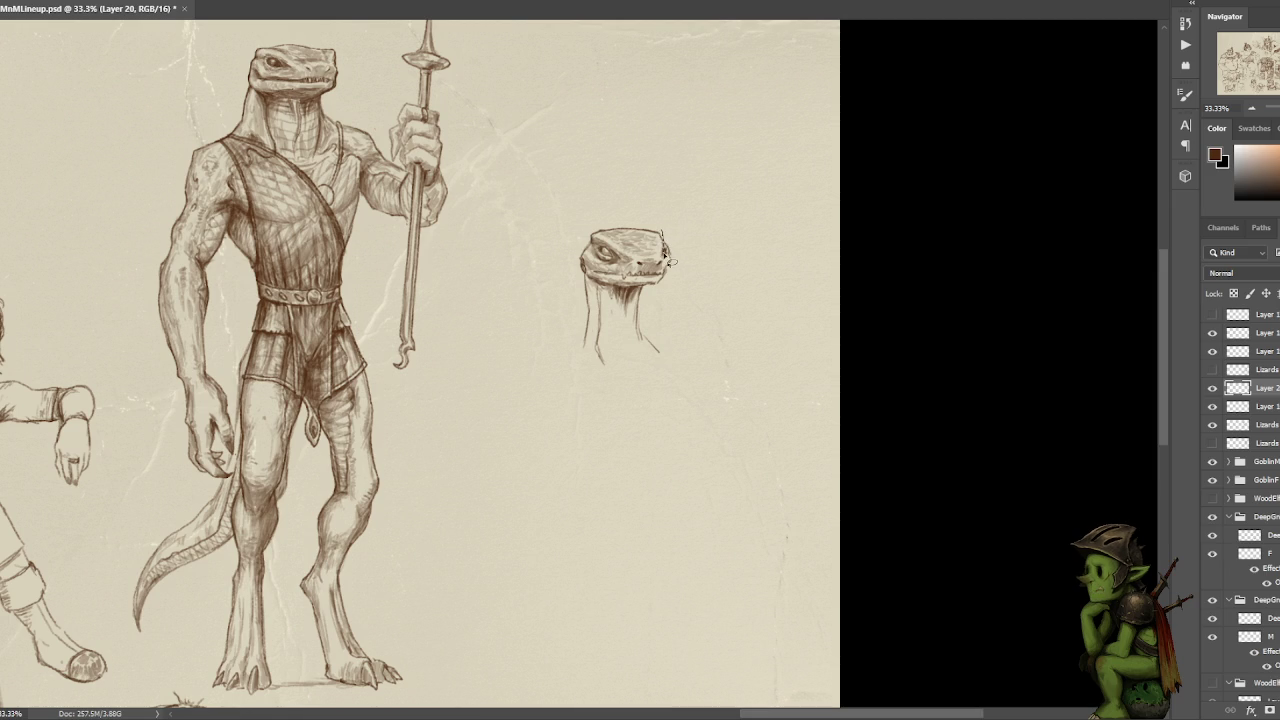
- Remove the stray tick, lighten the head's brow and eye, and show the 3D lizardfolk reference
key("ctrl+z")
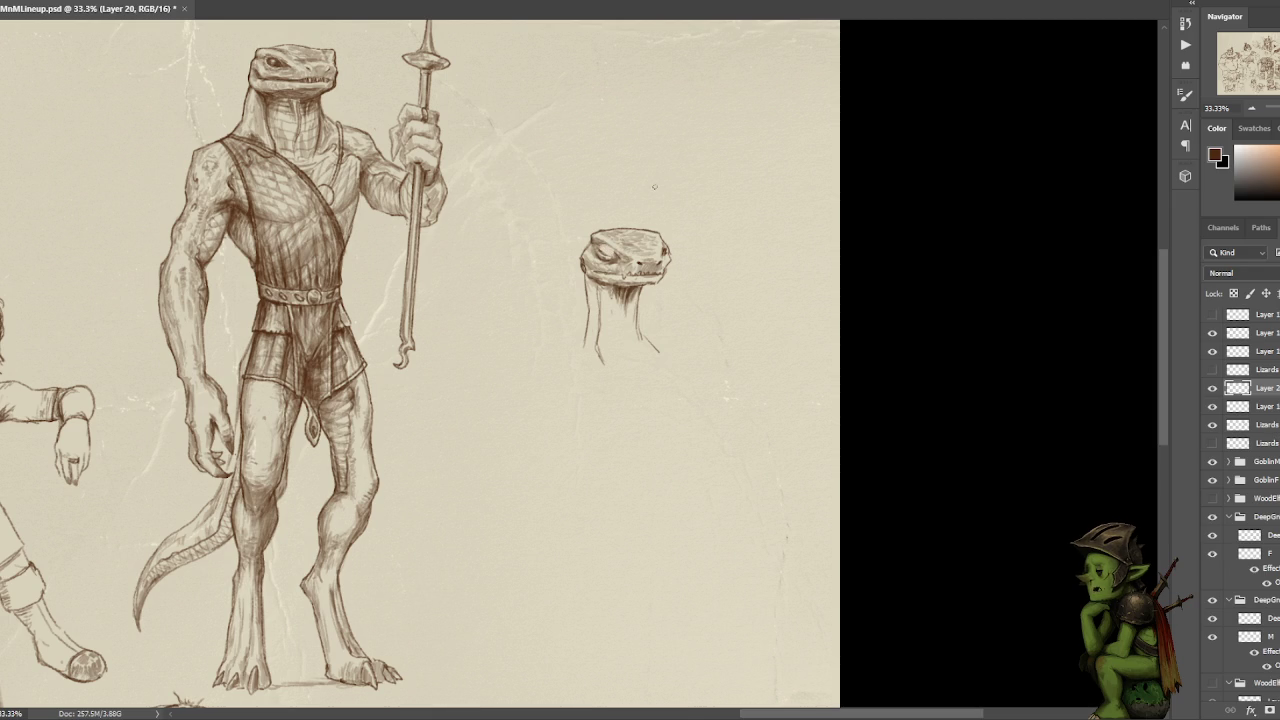
mouse_move(608, 260)
left_mouse_down()
mouse_move(596, 252)
mouse_move(614, 248)
mouse_move(610, 234)
left_mouse_up()
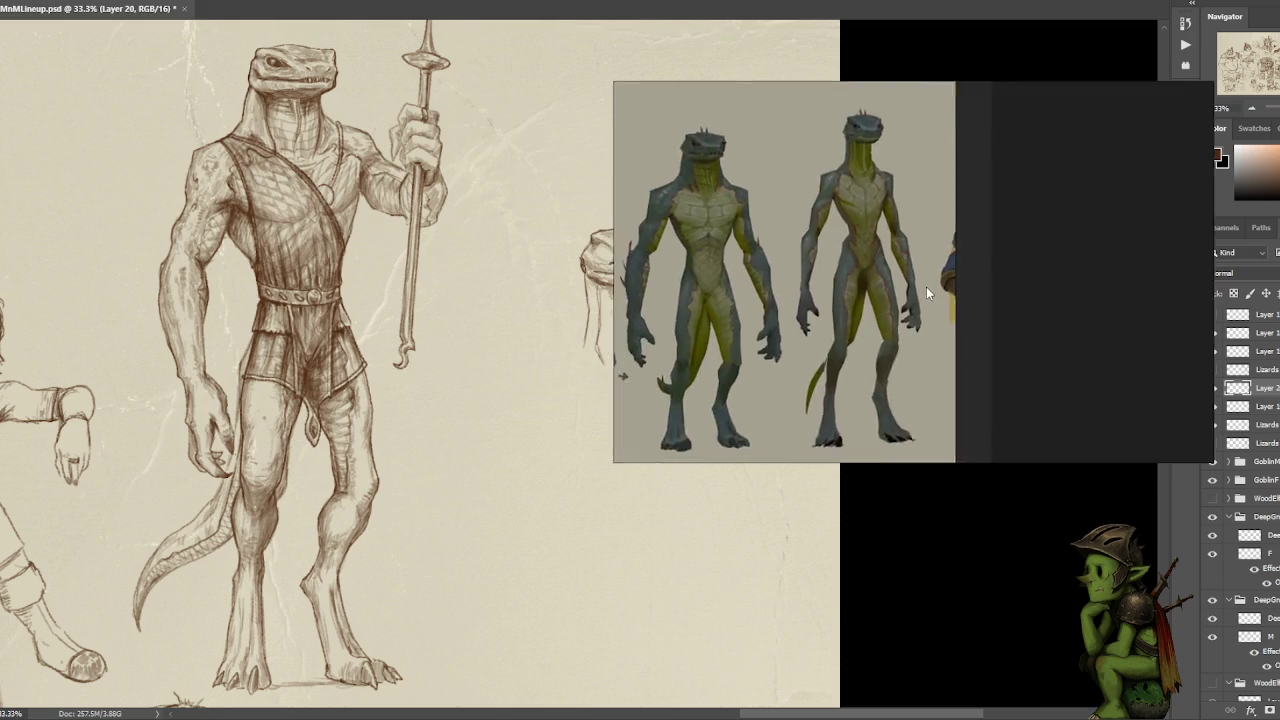
left_click_drag(926, 286, 1044, 360)
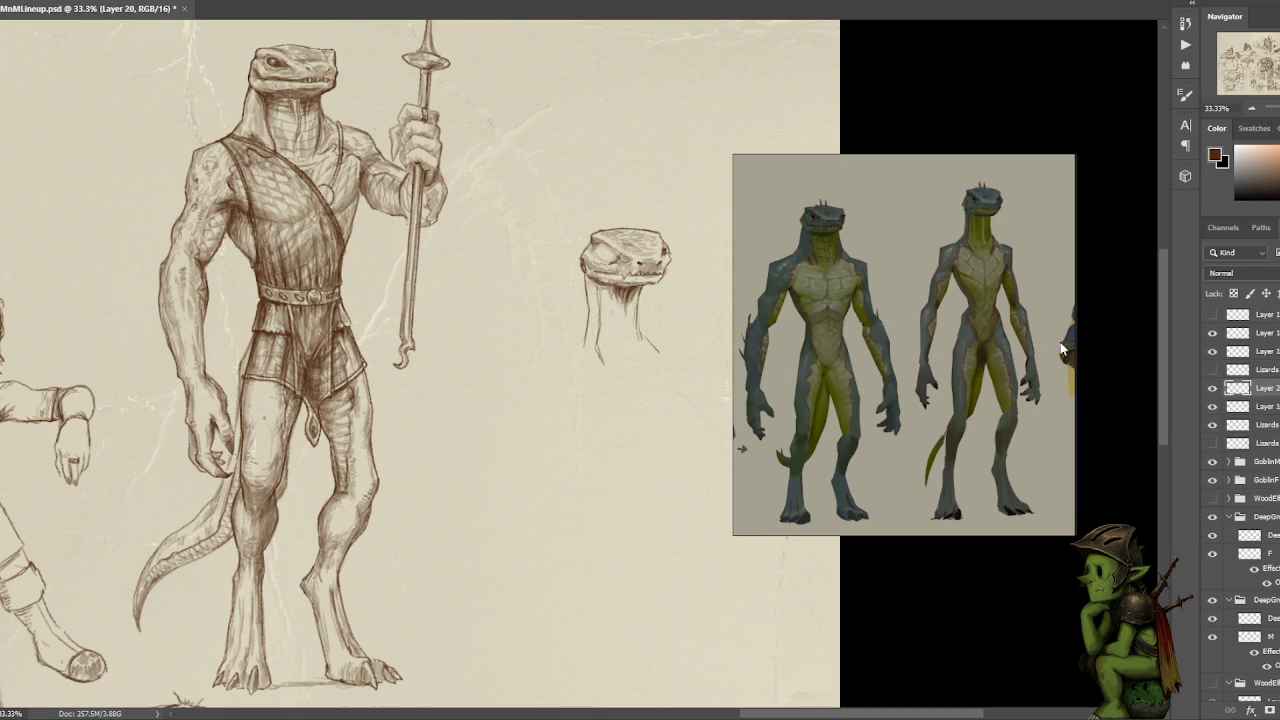
- Move the 3D lizardfolk reference up-right, then lighten the eye and hatch the head darker
left_click_drag(991, 350, 1036, 283)
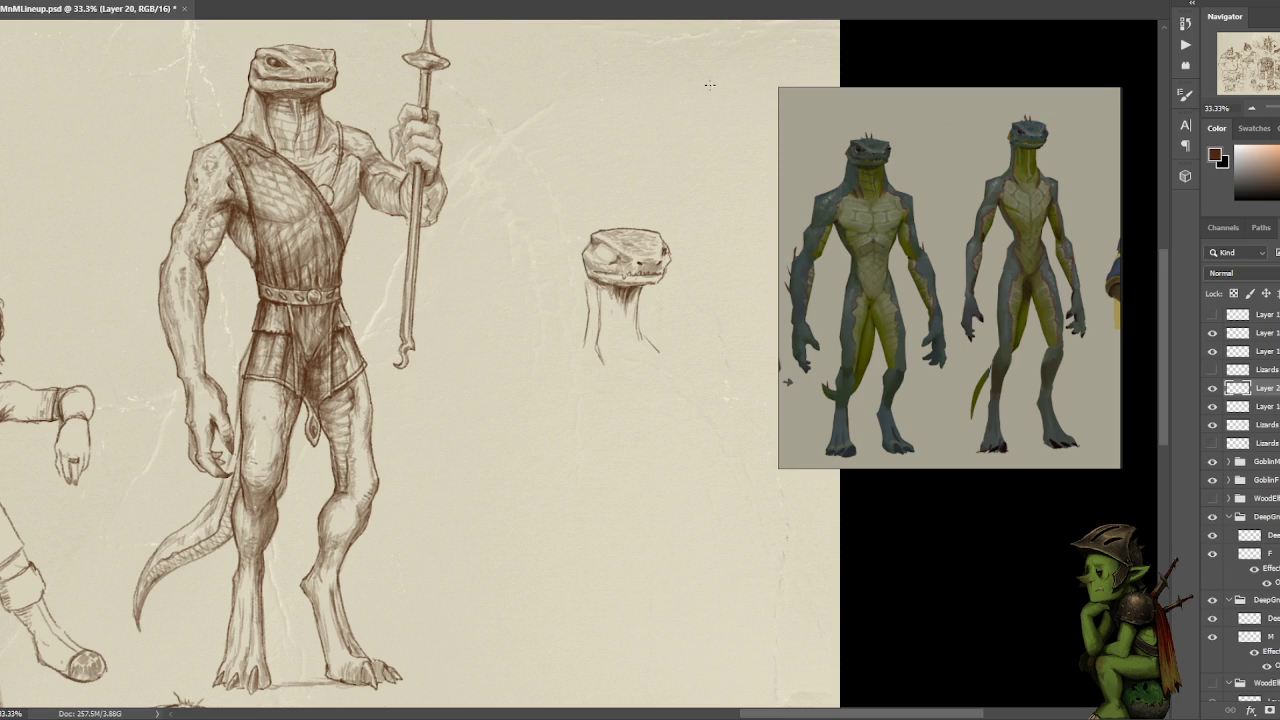
left_click_drag(602, 250, 612, 248)
mouse_move(600, 242)
left_mouse_down()
mouse_move(620, 252)
mouse_move(574, 258)
left_mouse_up()
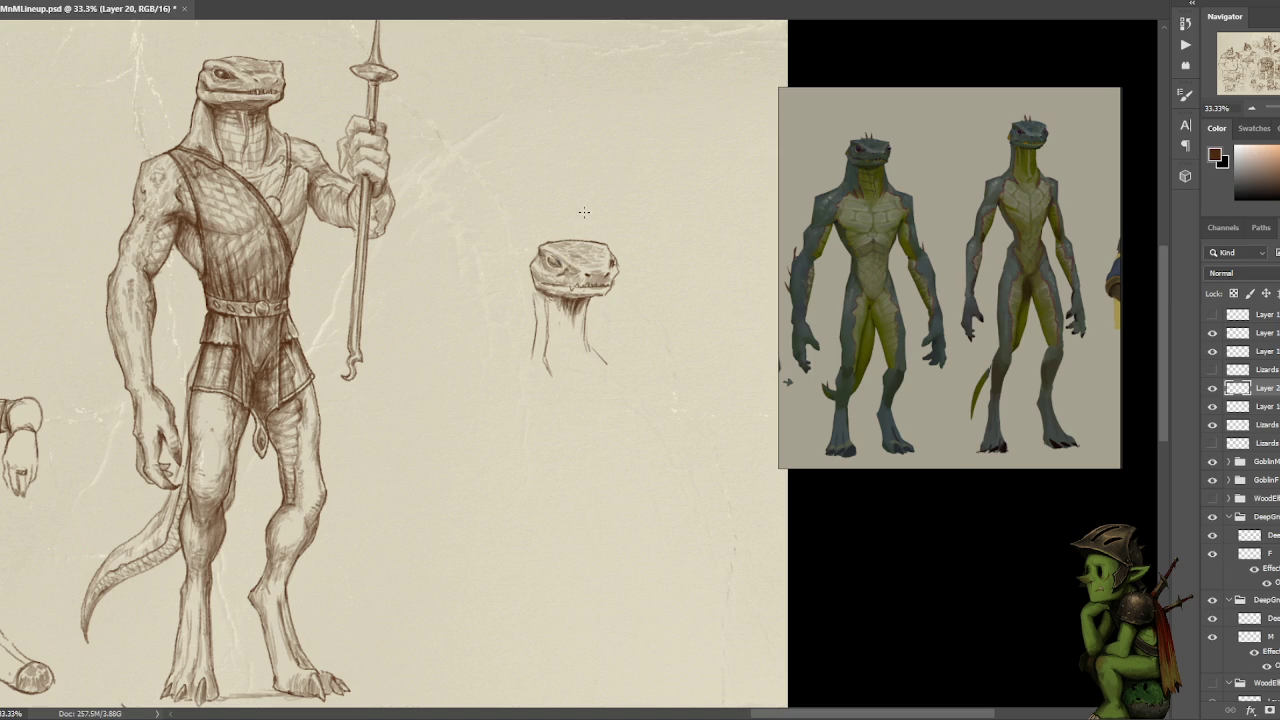
scroll(584, 212, "up", 2)
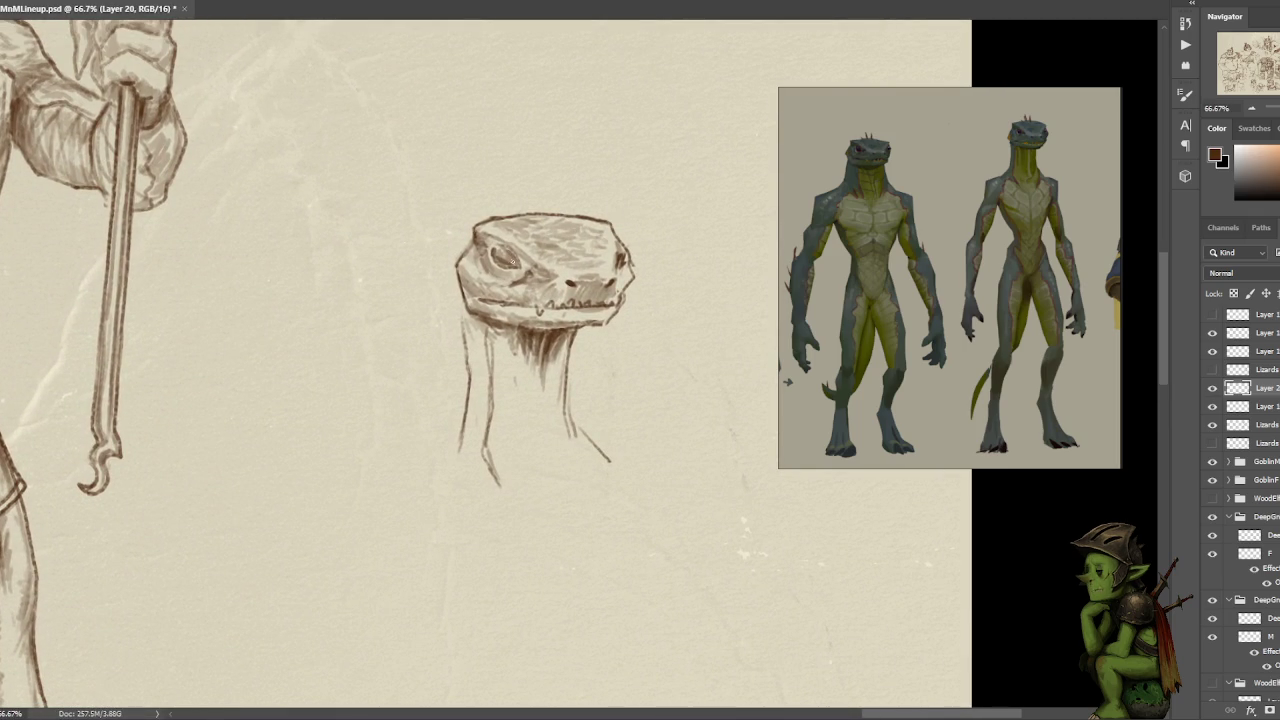
- Shade around the lizard head's eye with darker strokes
left_click_drag(510, 256, 526, 276)
mouse_move(494, 250)
left_mouse_down()
mouse_move(508, 262)
mouse_move(502, 246)
left_mouse_up()
left_click_drag(519, 259, 483, 228)
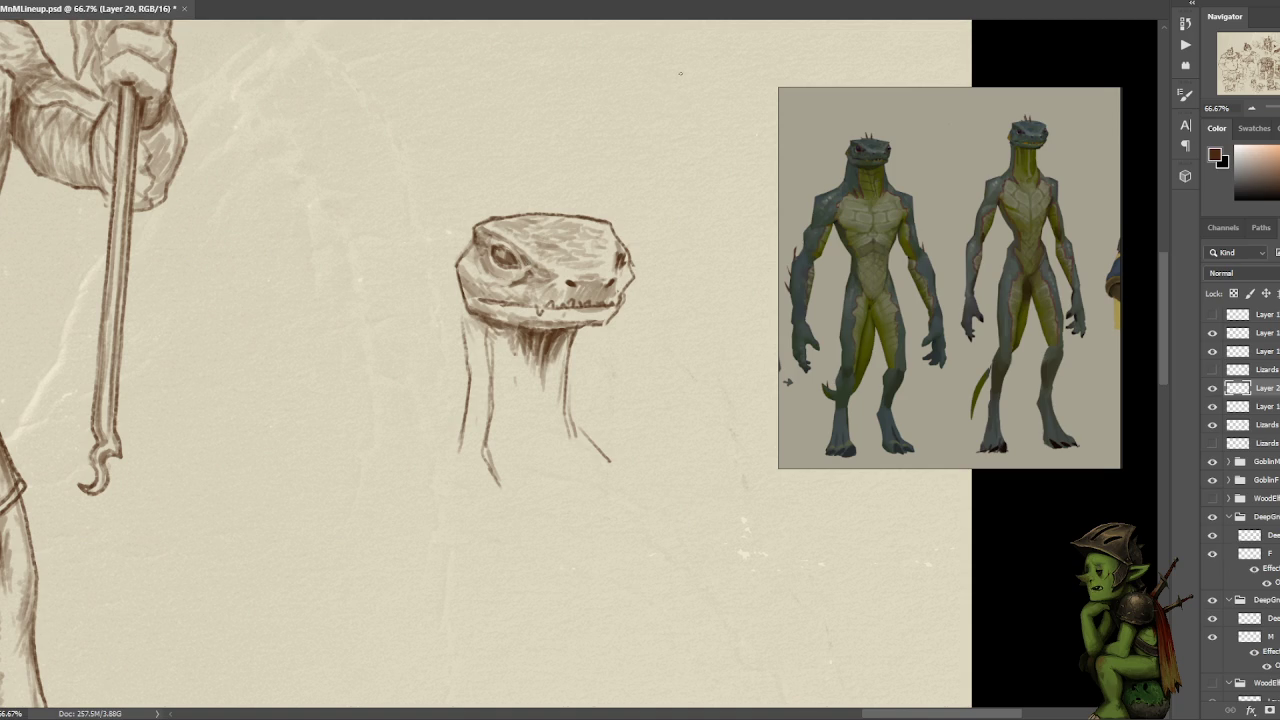
- At 50% zoom, add small strokes along the jaw line and the snout's edges
key("ctrl+minus")
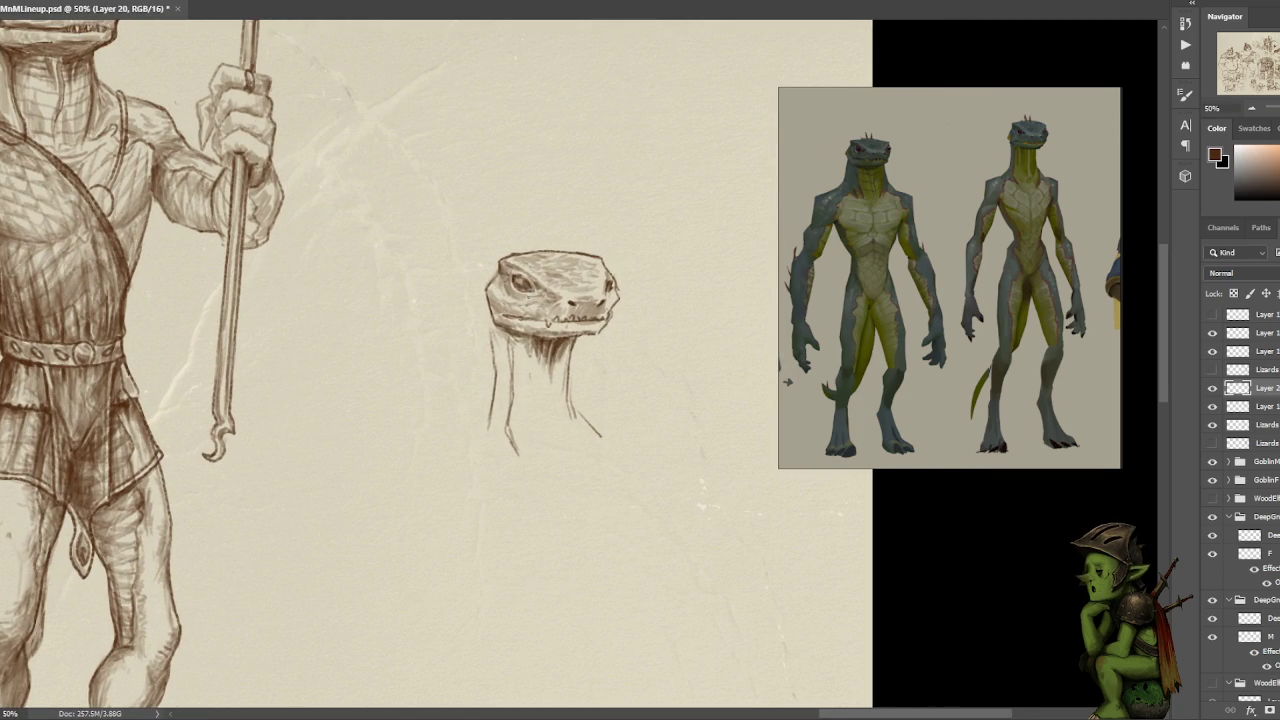
left_click_drag(527, 297, 540, 303)
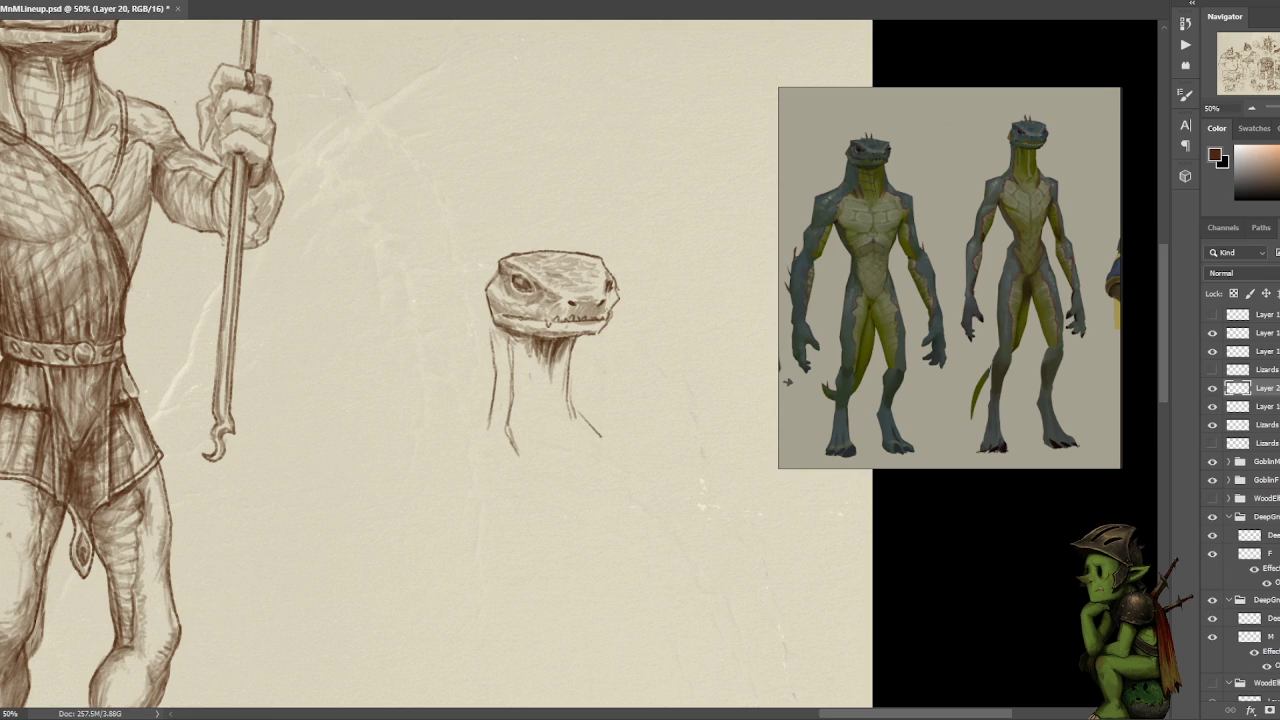
left_click_drag(552, 298, 557, 310)
left_click_drag(609, 293, 611, 304)
left_click_drag(624, 270, 635, 267)
- Add hatching just under the lizard head's jaw
key("ctrl+minus")
key("ctrl+minus")
key("ctrl+plus")
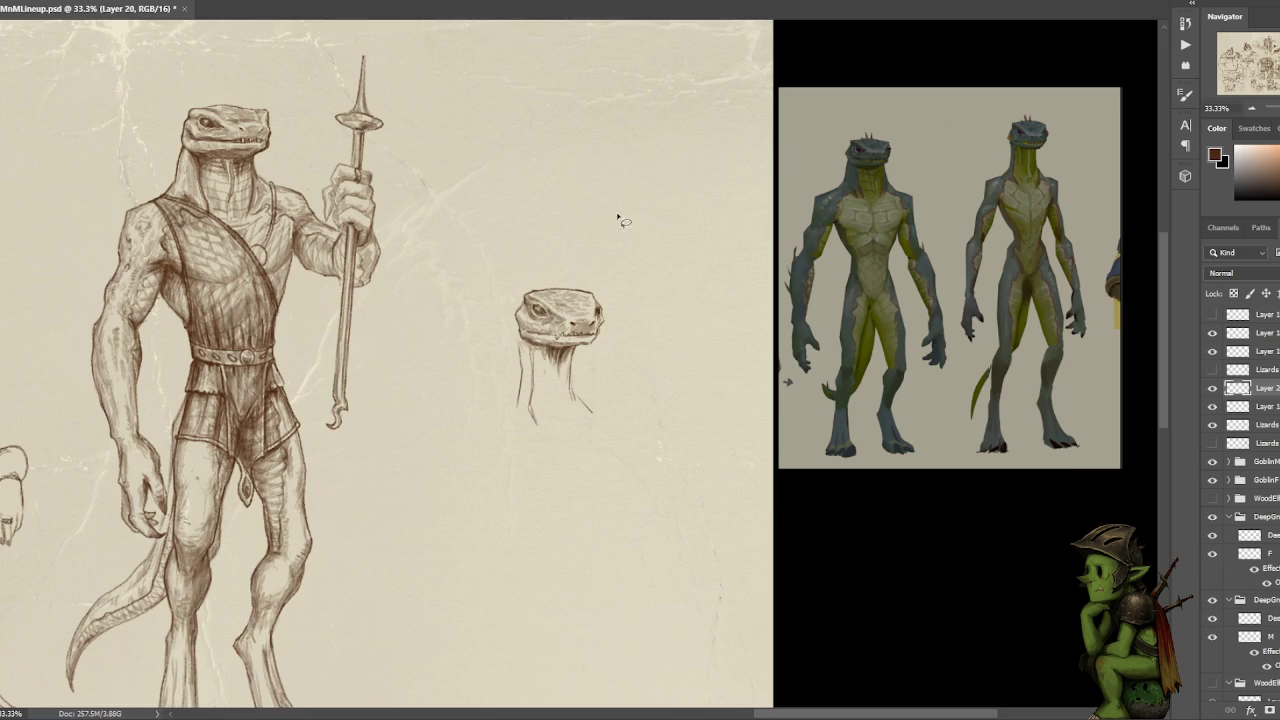
key("ctrl+plus")
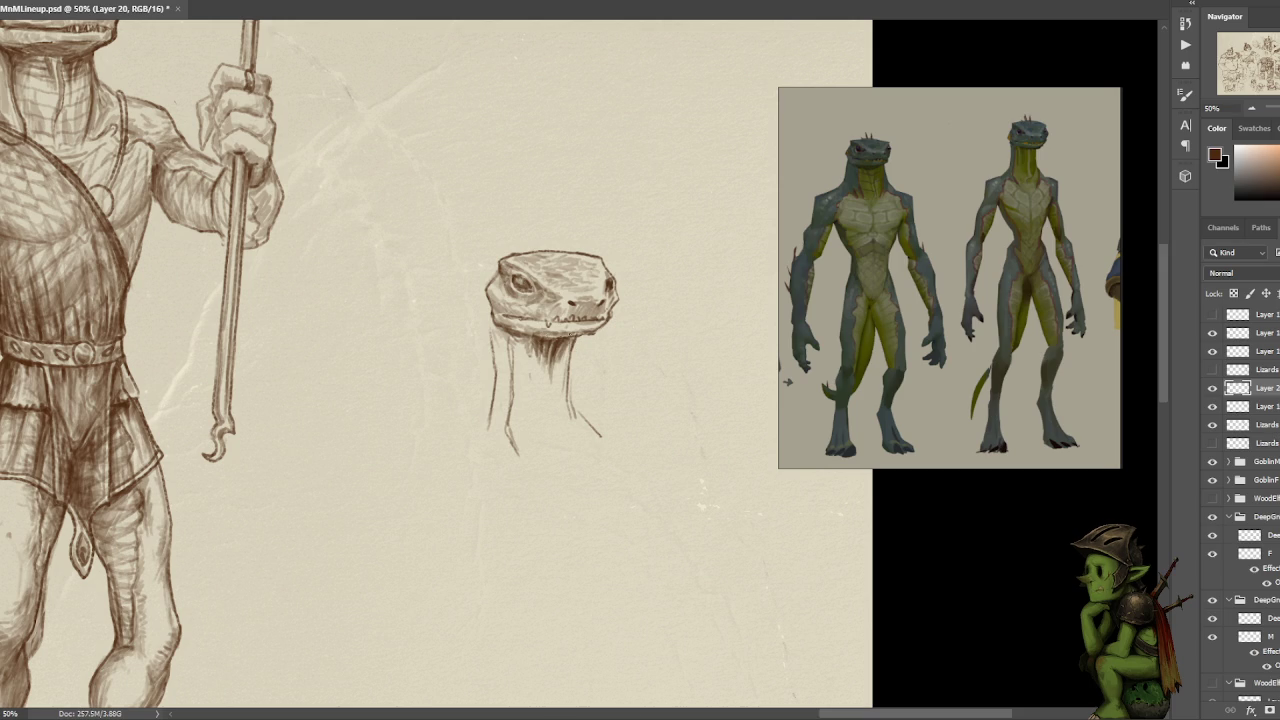
left_click_drag(544, 336, 566, 334)
scroll(605, 300, "down", 2)
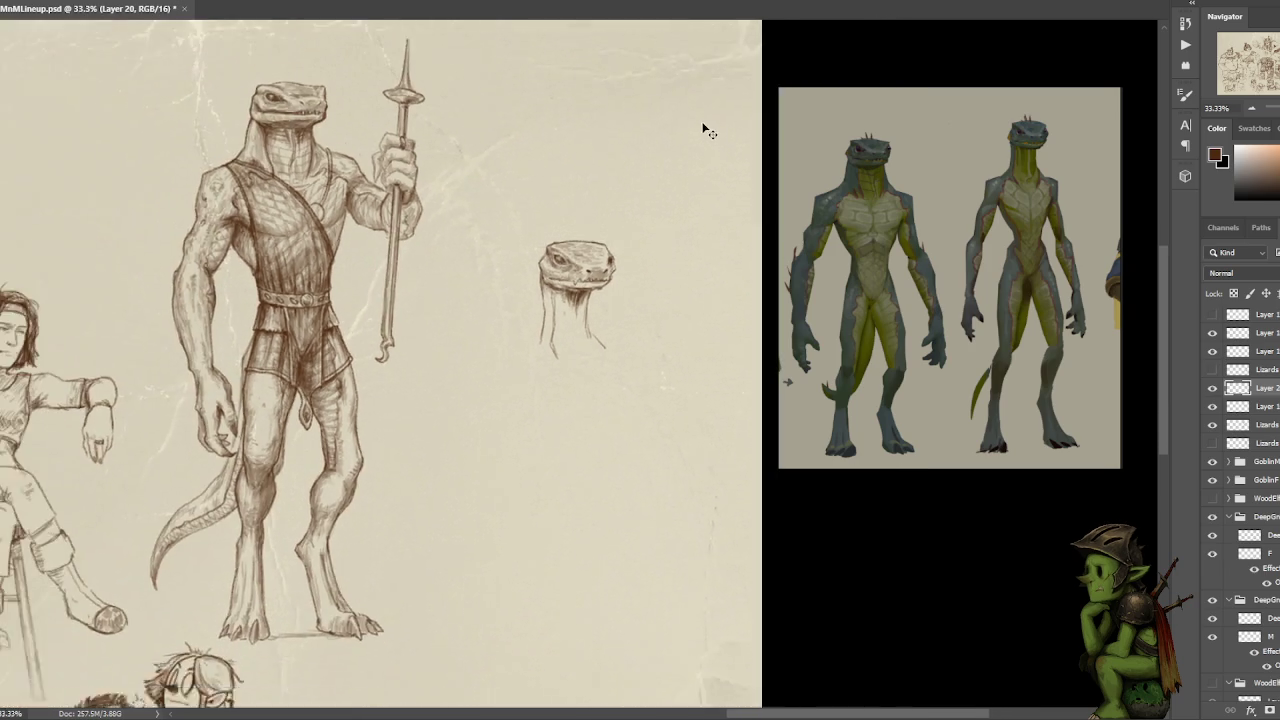
- Discard an overlong neck stroke and erase the stray strokes right of the neck
scroll(628, 243, "up", 1)
mouse_move(537, 333)
left_mouse_down()
mouse_move(505, 356)
mouse_move(528, 338)
mouse_move(519, 349)
left_mouse_up()
key("ctrl+z")
key("l")
left_click_drag(596, 350, 592, 345)
key("Delete")
key("ctrl+d")
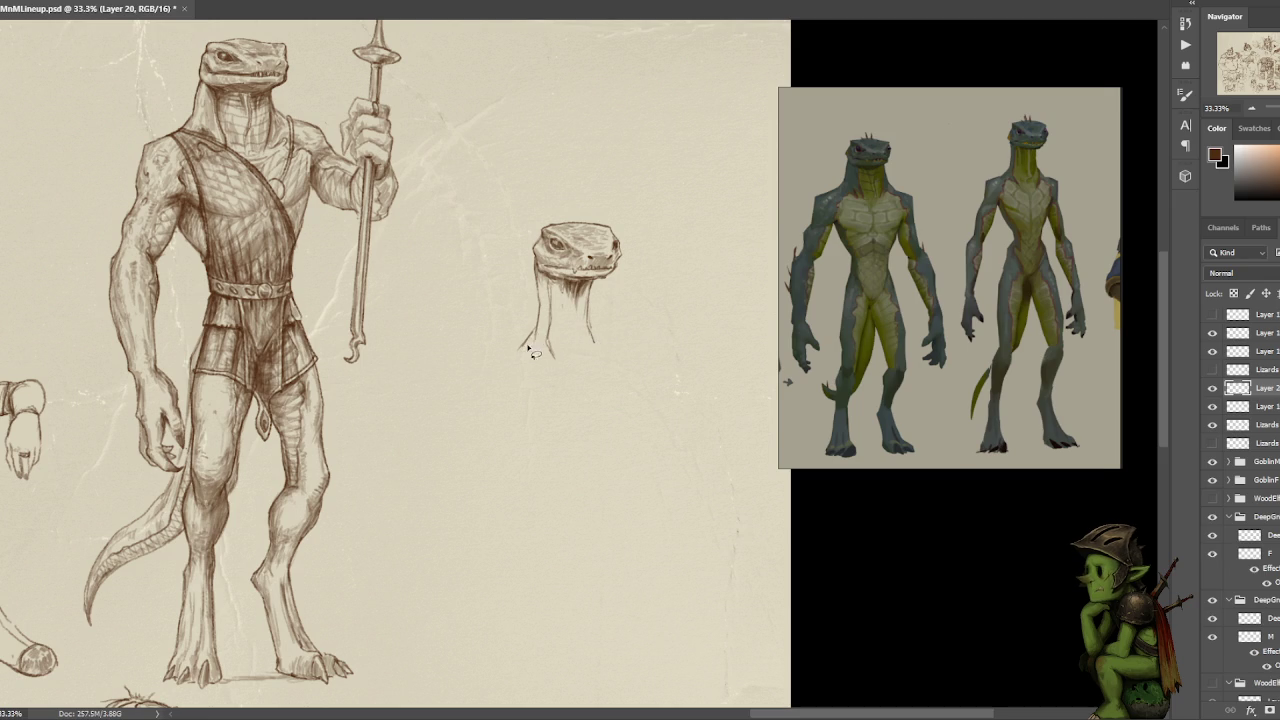
- Extend the neck's left line down-left and its right side downward
left_click_drag(522, 348, 487, 368)
key("ctrl+z")
left_click_drag(487, 369, 483, 392)
left_click_drag(588, 306, 602, 354)
- Erase the lower neck strokes and redraw a line off the neck's left side
key("l")
left_click_drag(538, 324, 575, 424)
key("Delete")
key("ctrl+d")
mouse_move(536, 321)
left_mouse_down()
mouse_move(606, 226)
mouse_move(556, 300)
left_mouse_up()
key("ctrl+z")
left_click_drag(606, 220, 568, 302)
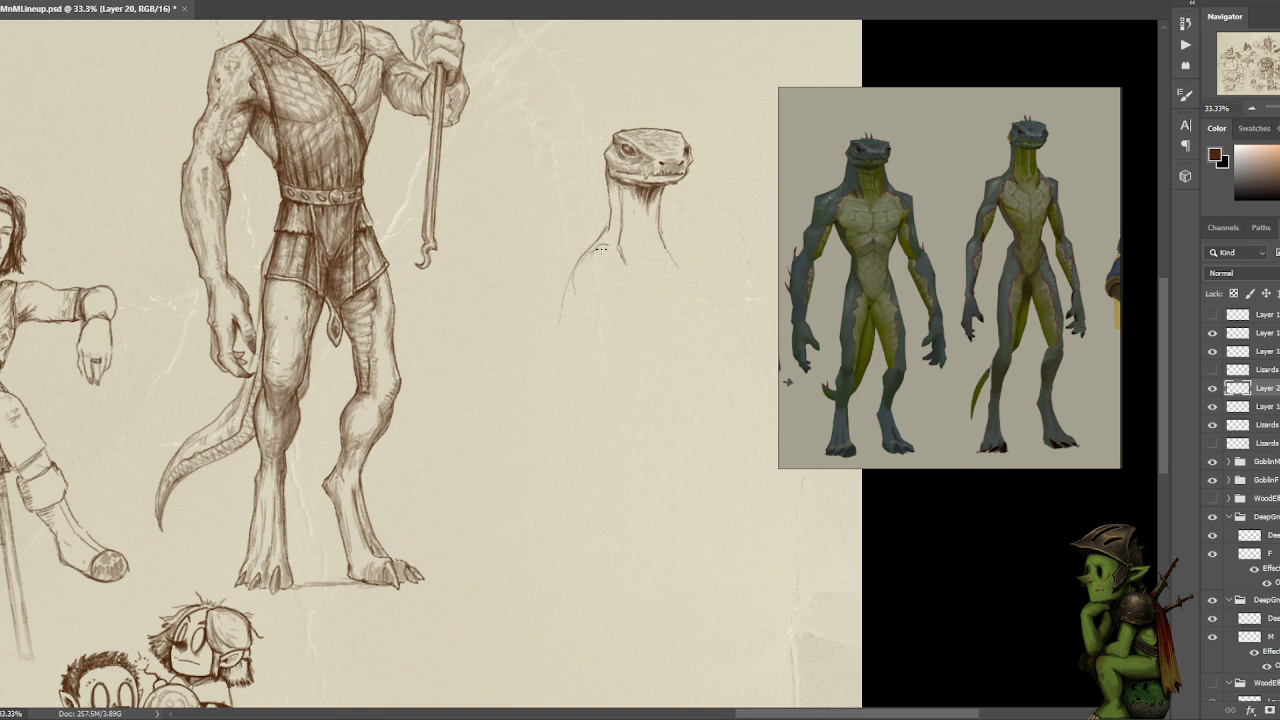
- Draw a short slanted body stroke down from the neck, replacing longer attempts
mouse_move(569, 262)
left_mouse_down()
mouse_move(571, 286)
mouse_move(610, 304)
mouse_move(565, 350)
left_mouse_up()
key("ctrl+z")
left_click_drag(576, 284, 542, 358)
key("ctrl+z")
key("ctrl+z")
left_click_drag(568, 278, 554, 318)
- Extend the right neck line downward and recentre the view on the sketch
left_click_drag(660, 242, 654, 274)
left_click_drag(658, 268, 620, 364)
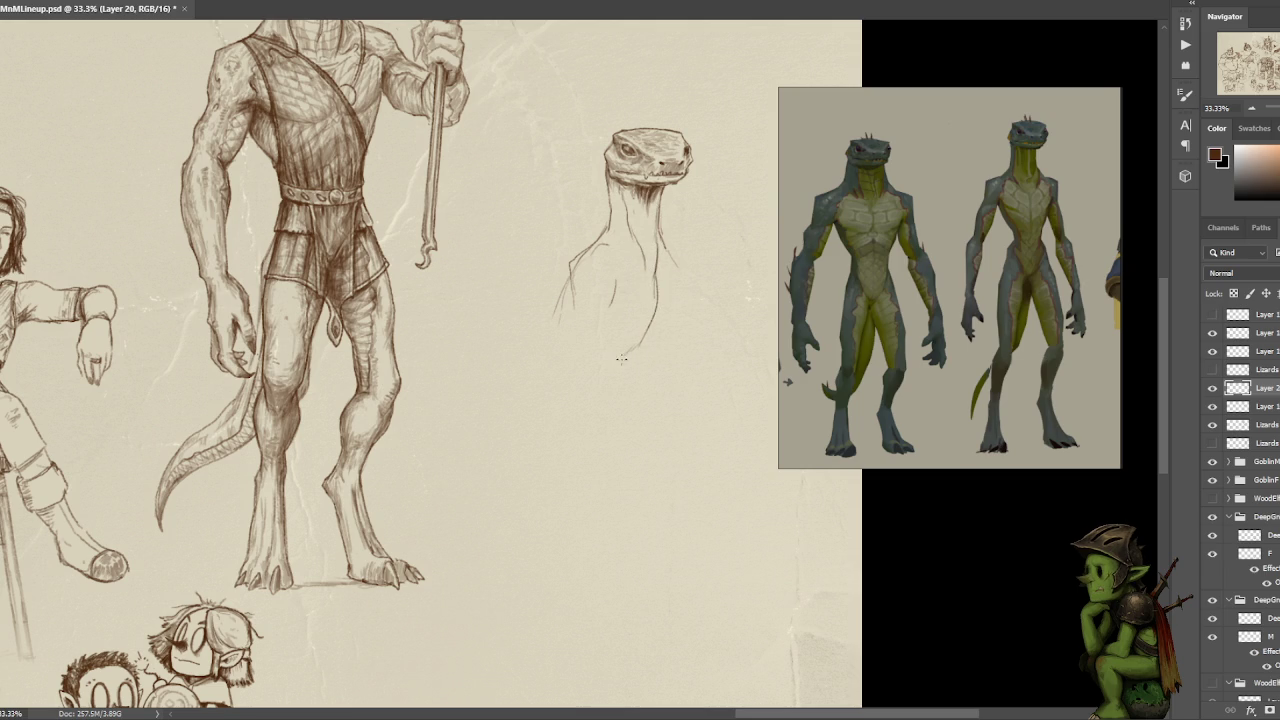
left_click_drag(672, 214, 660, 262)
left_click_drag(686, 545, 634, 557)
left_click_drag(556, 290, 557, 345)
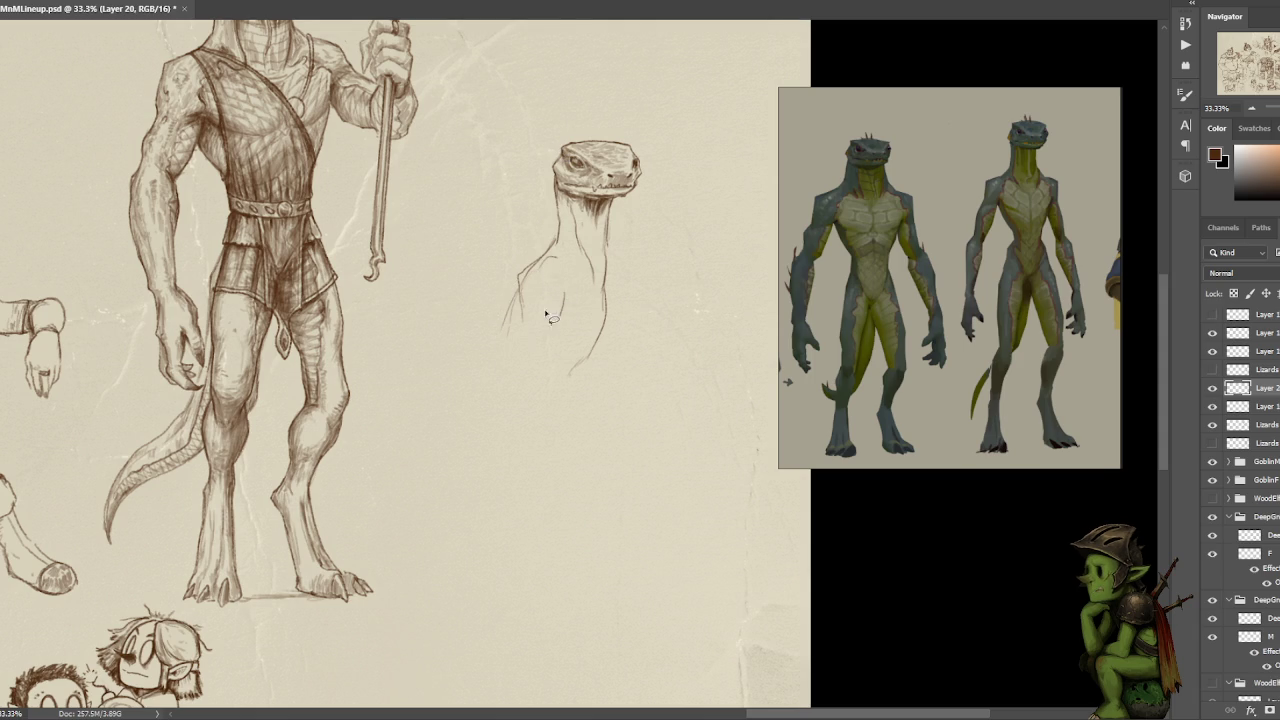
key("ctrl+d")
- Reinforce the right side of the neck with short strokes, erasing a rejected one
left_click_drag(614, 262, 616, 380)
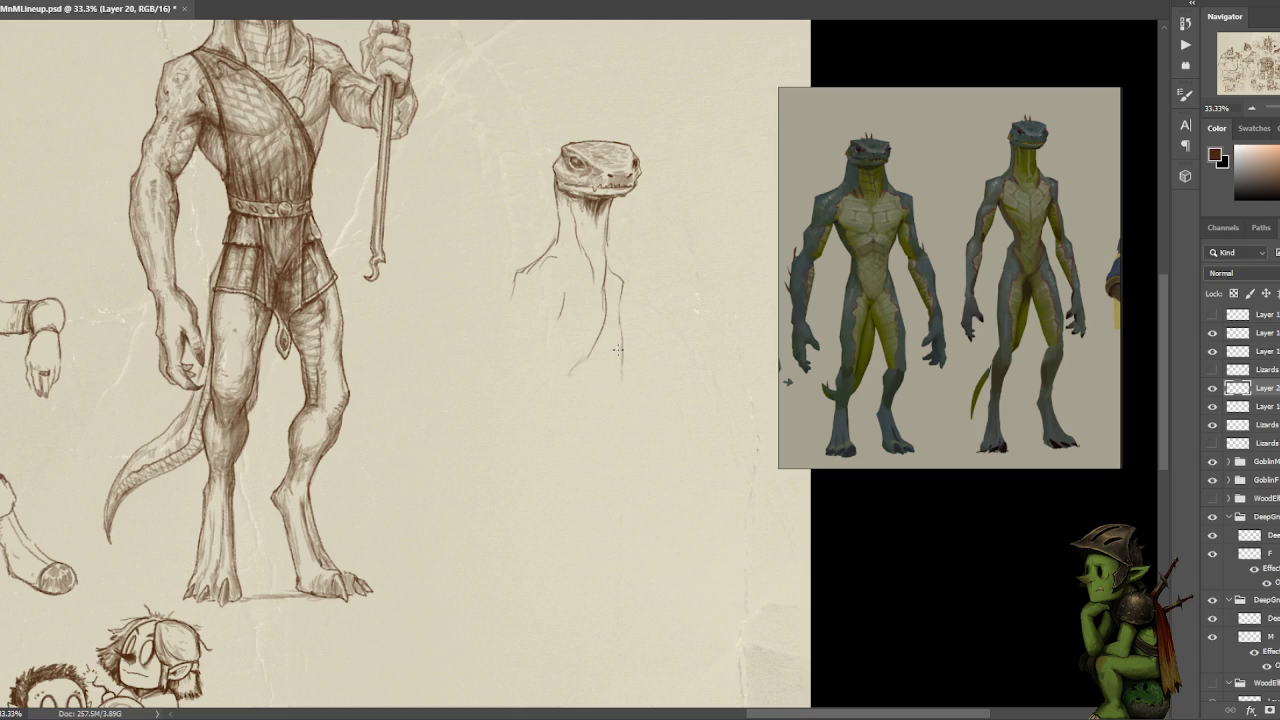
left_click_drag(606, 290, 610, 334)
left_click_drag(608, 286, 601, 344)
left_click_drag(605, 290, 608, 342)
left_click_drag(608, 317, 567, 381)
key("ctrl+z")
mouse_move(612, 296)
left_mouse_down()
mouse_move(566, 386)
mouse_move(576, 300)
left_mouse_up()
key("l")
key("Delete")
key("ctrl+d")
left_click_drag(604, 296, 596, 333)
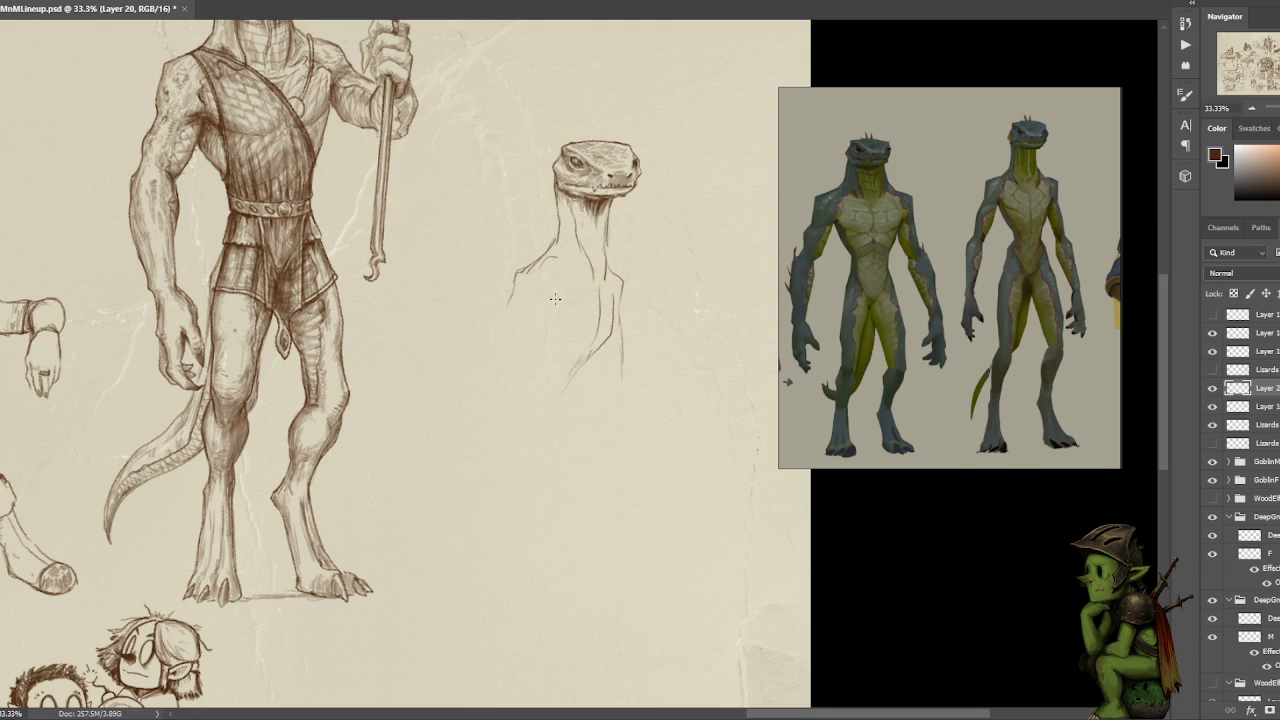
- Sketch the shoulder, a down-left arm line and the torso contour
left_click_drag(510, 305, 482, 358)
left_click_drag(545, 318, 507, 368)
left_click_drag(551, 306, 509, 363)
mouse_move(481, 364)
left_mouse_down()
mouse_move(468, 380)
mouse_move(496, 510)
left_mouse_up()
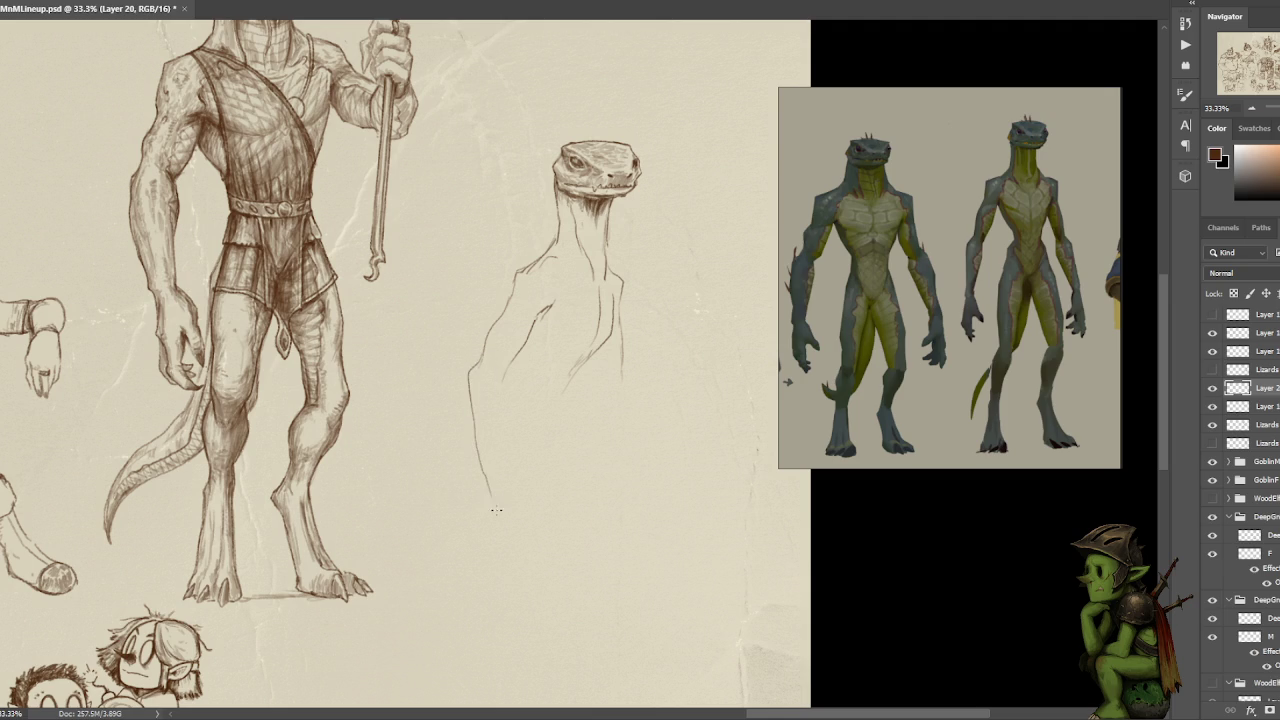
left_click_drag(504, 396, 504, 368)
left_click_drag(581, 366, 570, 427)
- Make trial lasso selections on the torso and neck, then deselect them
key("l")
left_click_drag(600, 292, 604, 300)
key("ctrl+d")
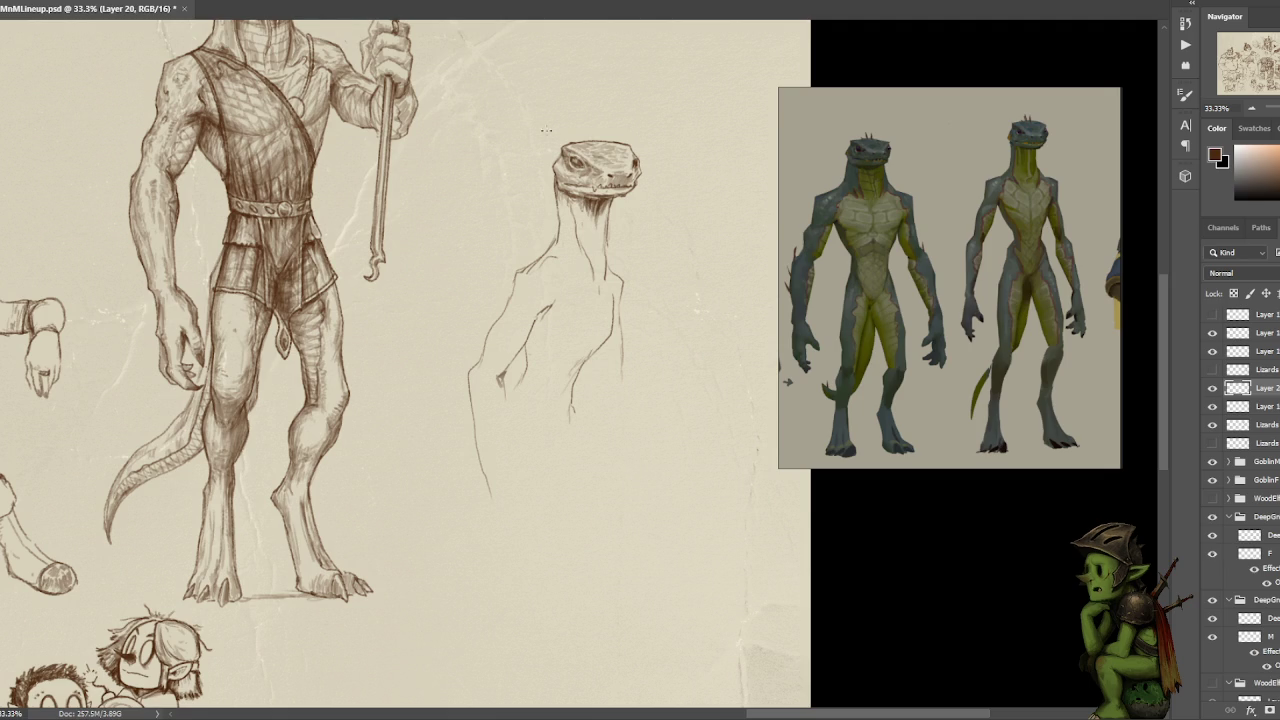
left_click_drag(593, 228, 596, 292)
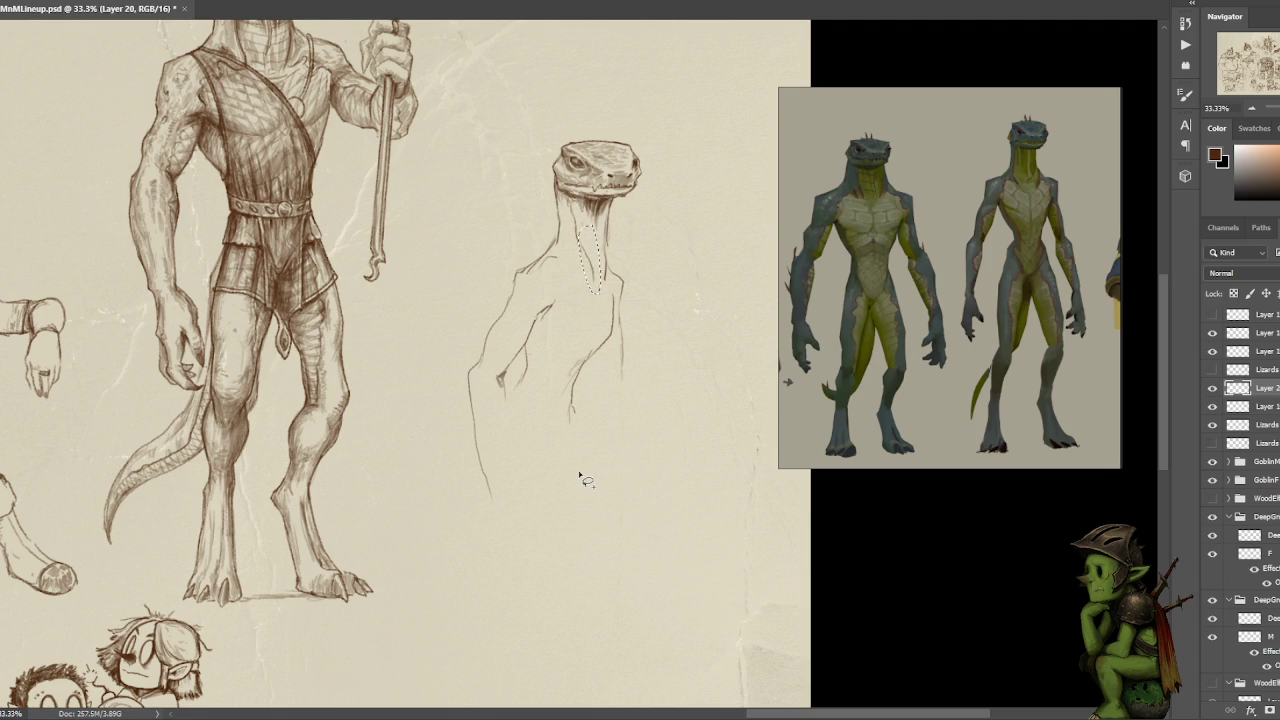
key("ctrl+d")
- Remove a stray chest line below the neck and return to the brush
left_click_drag(570, 270, 557, 294)
left_click_drag(609, 284, 615, 304)
key("ctrl+z")
key("l")
left_click_drag(533, 340, 535, 345)
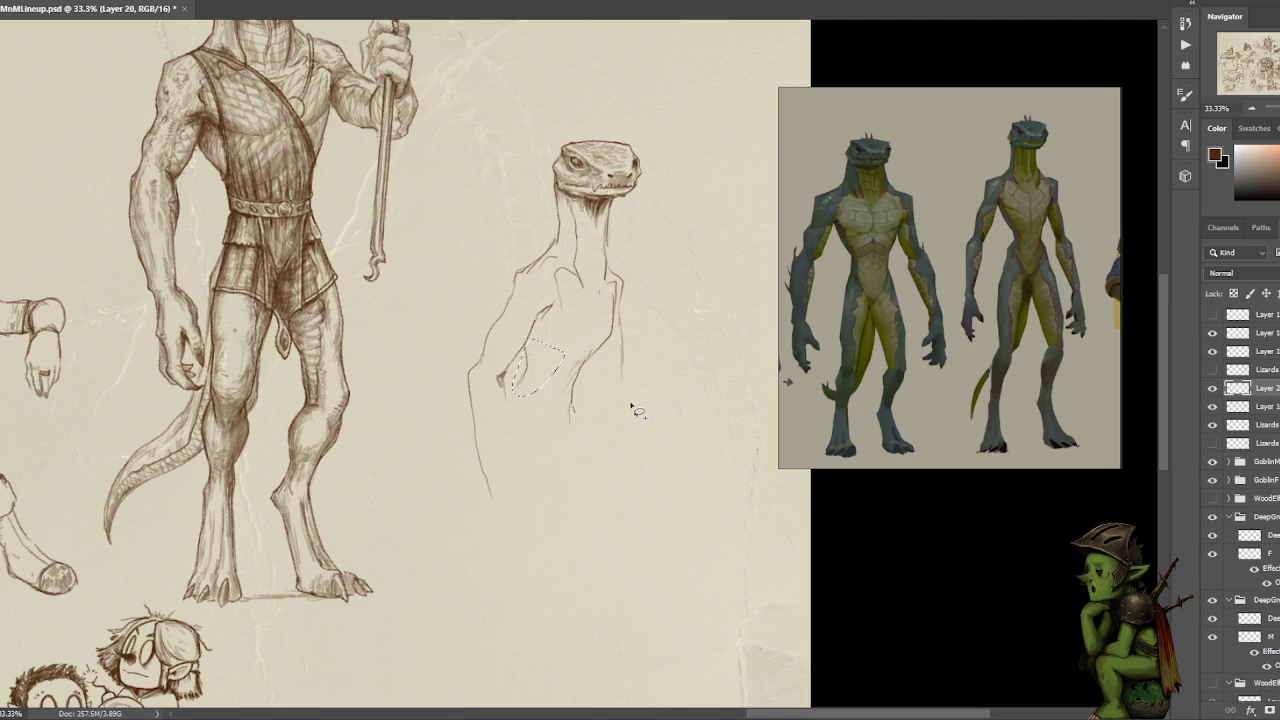
key("ctrl+d")
key("b")
- Remove a stray horizontal stroke below the figure and recentre the sketch
left_click_drag(535, 427, 640, 432)
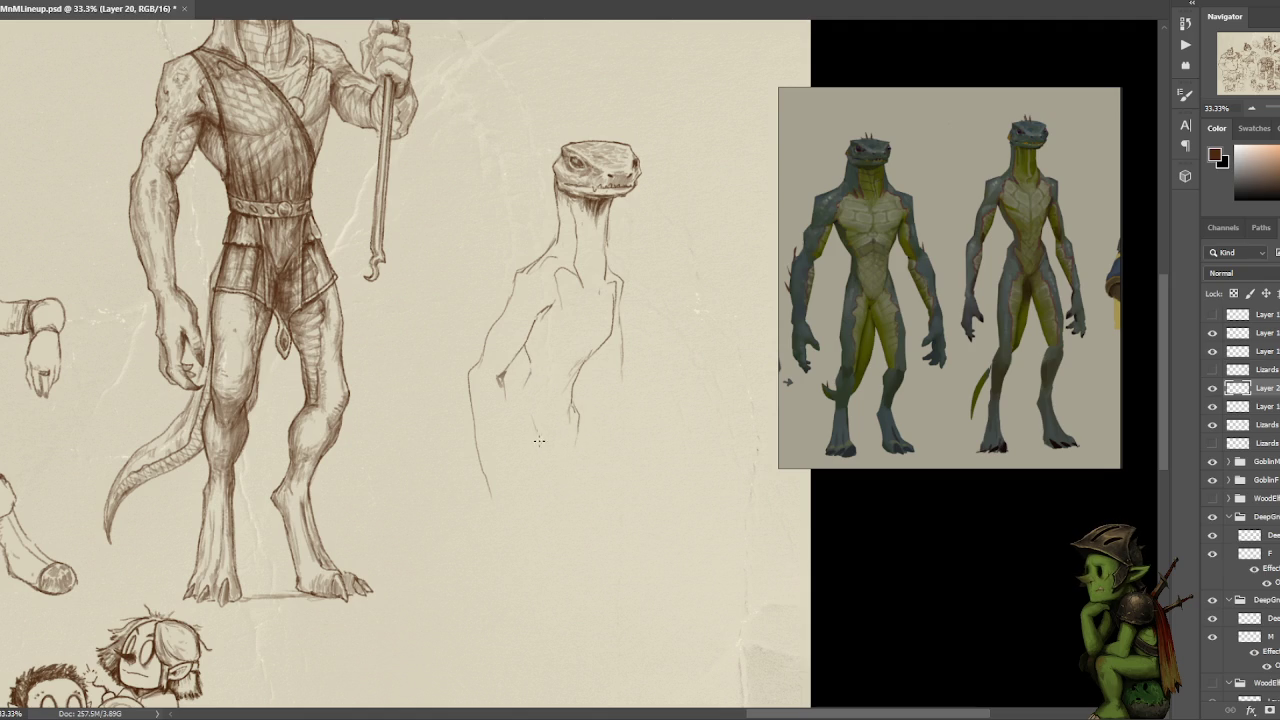
key("ctrl+z")
left_click_drag(544, 419, 654, 418)
key("ctrl+z")
mouse_move(676, 240)
left_mouse_down()
mouse_move(613, 282)
mouse_move(609, 301)
left_mouse_up()
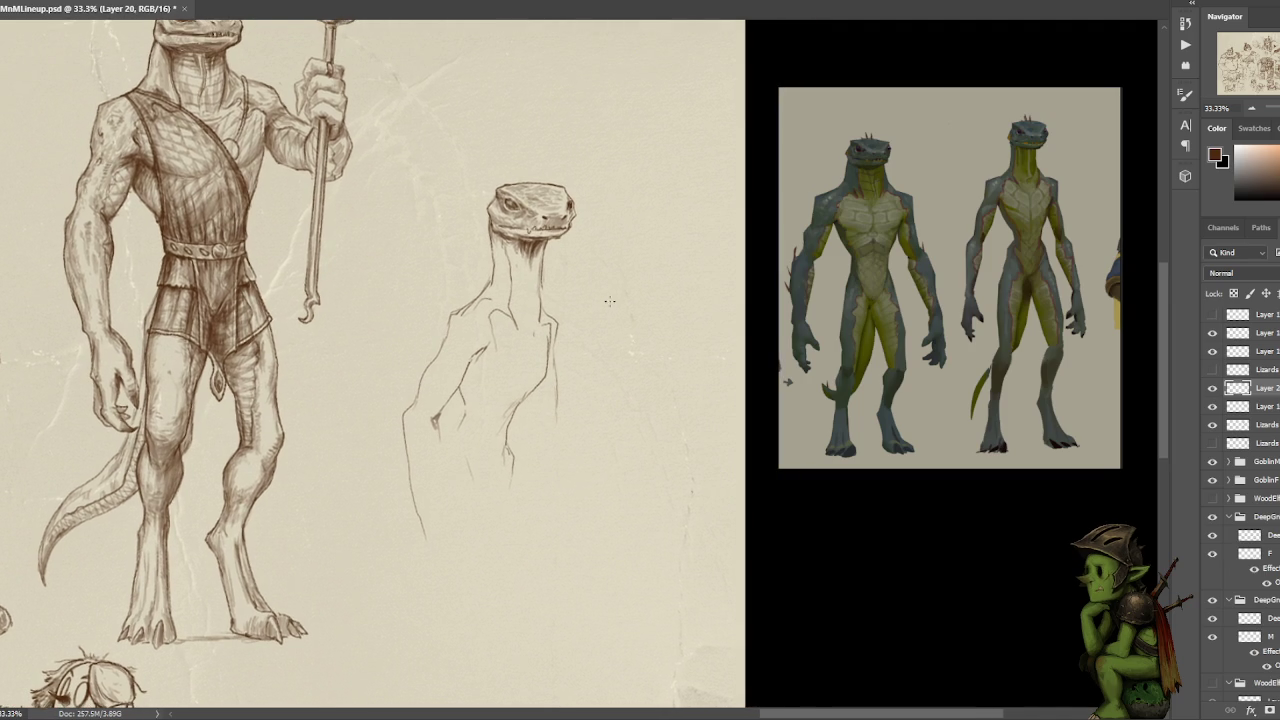
mouse_move(635, 249)
left_mouse_down()
mouse_move(641, 188)
mouse_move(639, 206)
left_mouse_up()
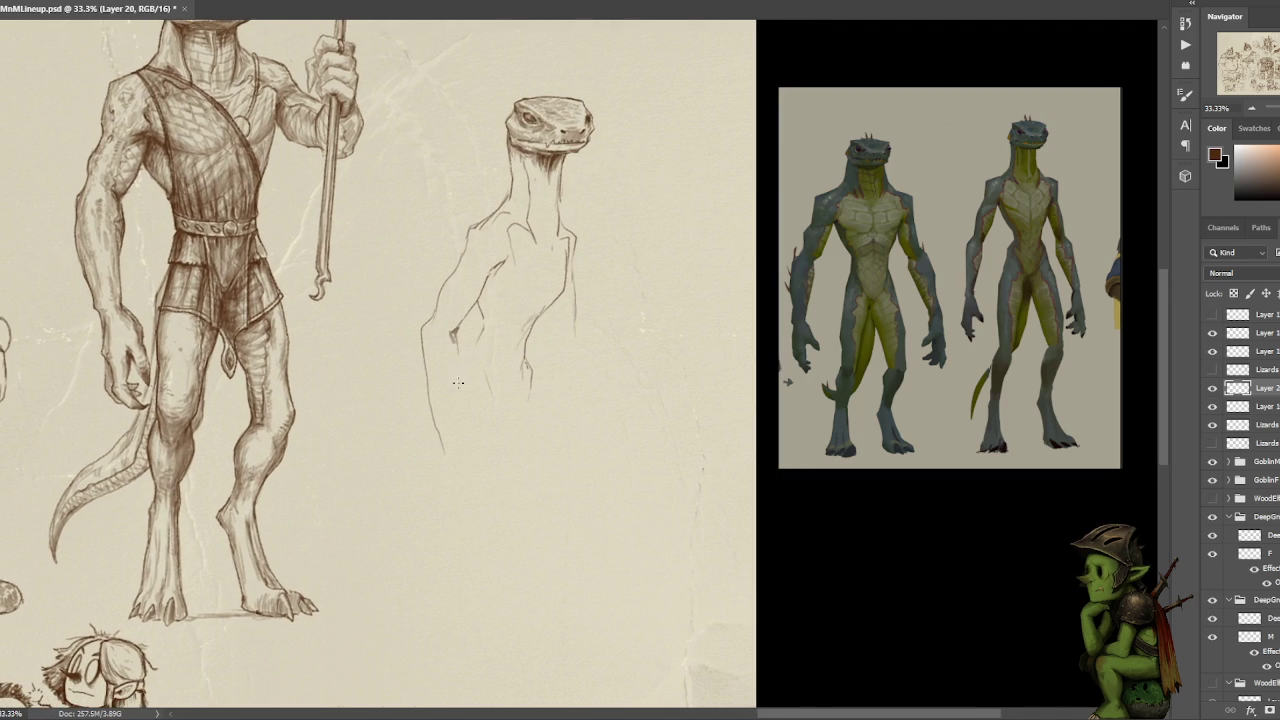
- Draw the arm line down to a curved fingertip
left_click_drag(458, 372, 456, 449)
key("ctrl+z")
mouse_move(459, 443)
left_mouse_down()
mouse_move(486, 486)
mouse_move(450, 491)
mouse_move(487, 508)
mouse_move(476, 495)
mouse_move(474, 512)
left_mouse_up()
left_click_drag(480, 545, 483, 541)
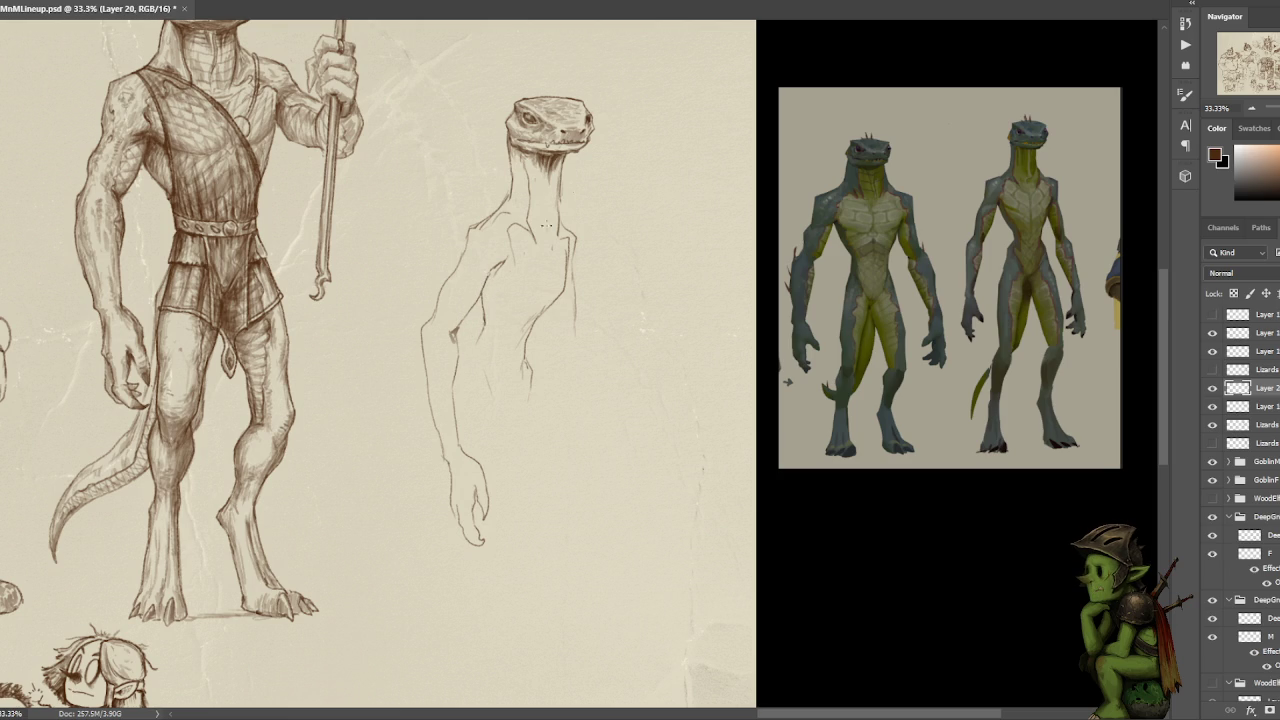
- Add a small chest mark, clear a small lasso selection, and redraw the arm line
left_click_drag(492, 272, 494, 273)
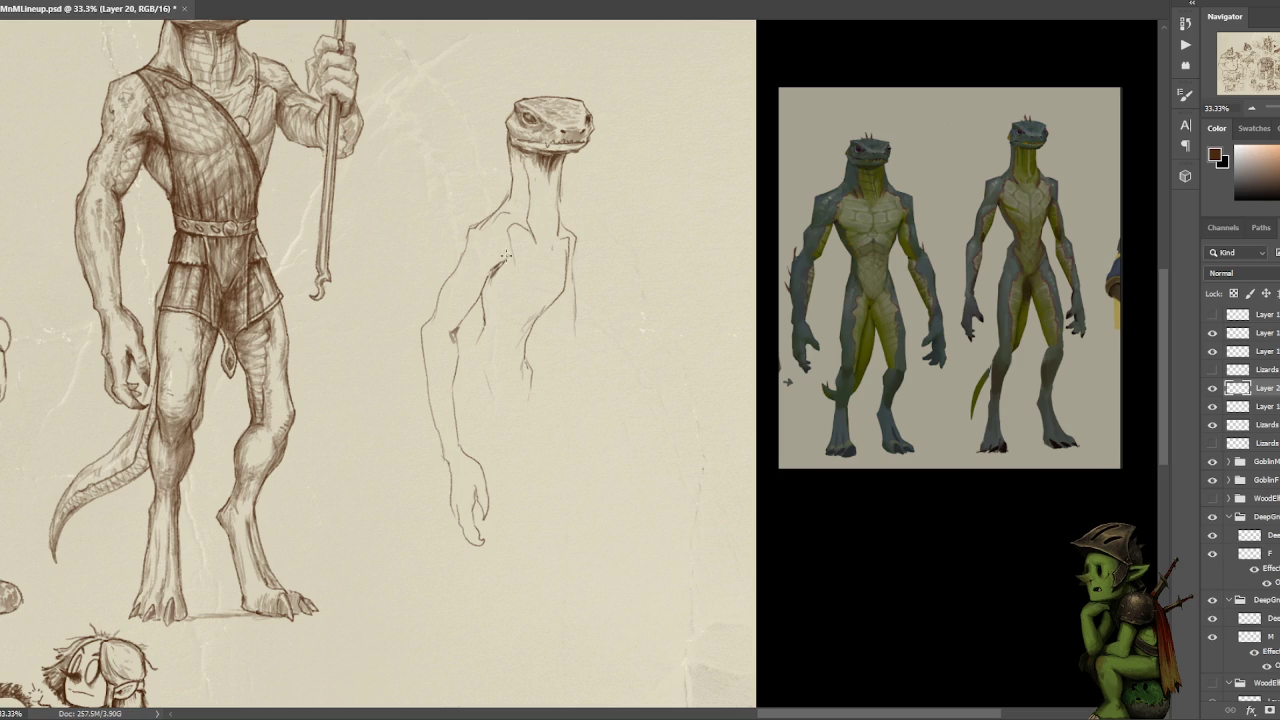
key("l")
left_click_drag(518, 232, 512, 268)
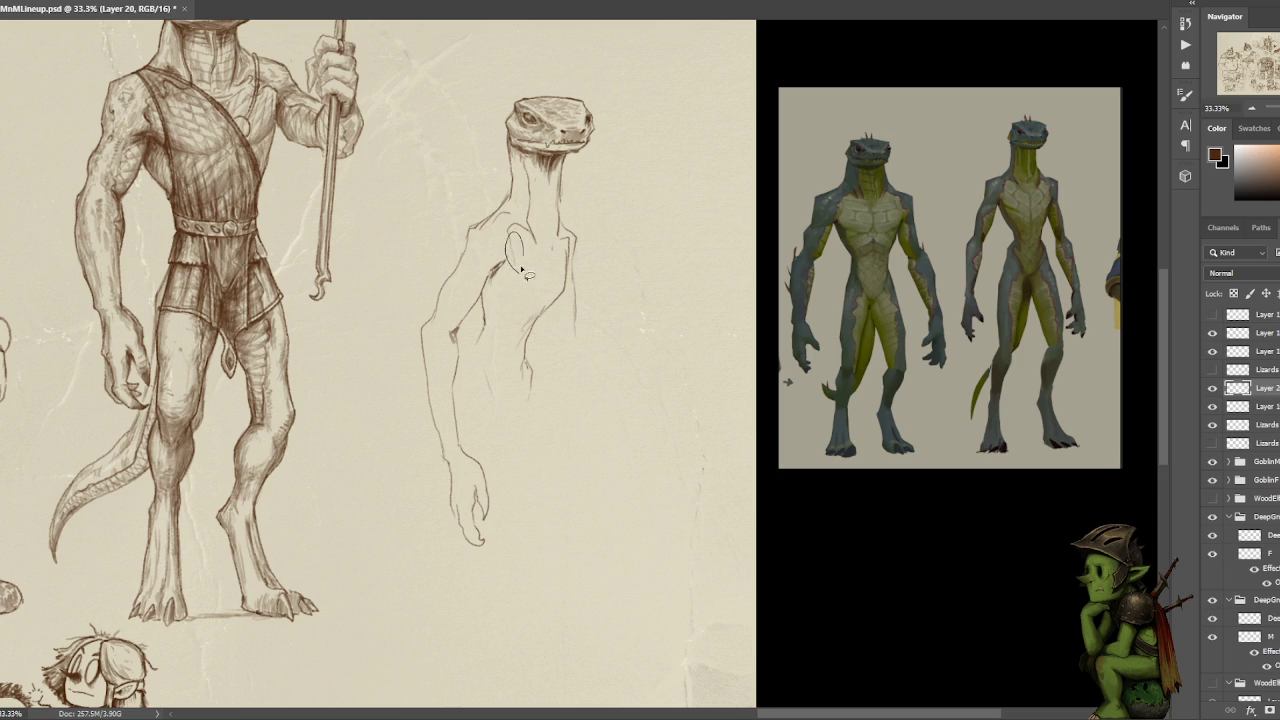
key("ctrl+d")
left_click_drag(428, 377, 386, 451)
- Redraw the arm line down to the hand
key("ctrl+z")
left_click_drag(426, 380, 375, 495)
key("ctrl+z")
left_click_drag(425, 392, 371, 494)
- Draw a long curve from the hip down to the bent knee
left_click_drag(488, 378, 580, 414)
key("ctrl+z")
left_click_drag(532, 376, 645, 414)
key("ctrl+z")
key("ctrl+z")
left_click_drag(528, 366, 641, 413)
key("ctrl+z")
mouse_move(530, 368)
left_mouse_down()
mouse_move(657, 458)
mouse_move(645, 488)
mouse_move(586, 506)
mouse_move(570, 480)
mouse_move(551, 500)
mouse_move(560, 531)
mouse_move(591, 553)
left_mouse_up()
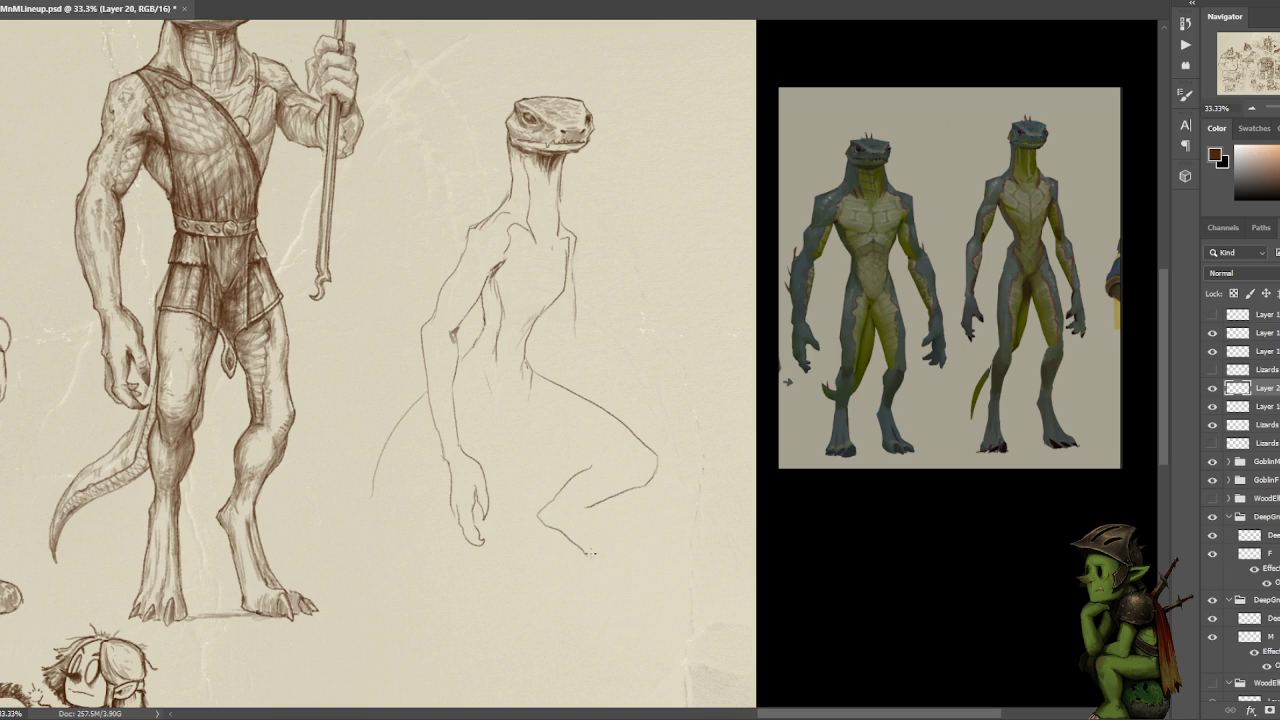
- Add the other foot, hip-to-leg lines and an extended toe reaching lower right
mouse_move(590, 507)
left_mouse_down()
mouse_move(631, 558)
mouse_move(597, 570)
left_mouse_up()
left_click_drag(505, 390, 531, 431)
left_click_drag(528, 383, 514, 411)
mouse_move(637, 565)
left_mouse_down()
mouse_move(653, 583)
mouse_move(628, 580)
mouse_move(655, 584)
left_mouse_up()
left_click_drag(611, 433, 658, 456)
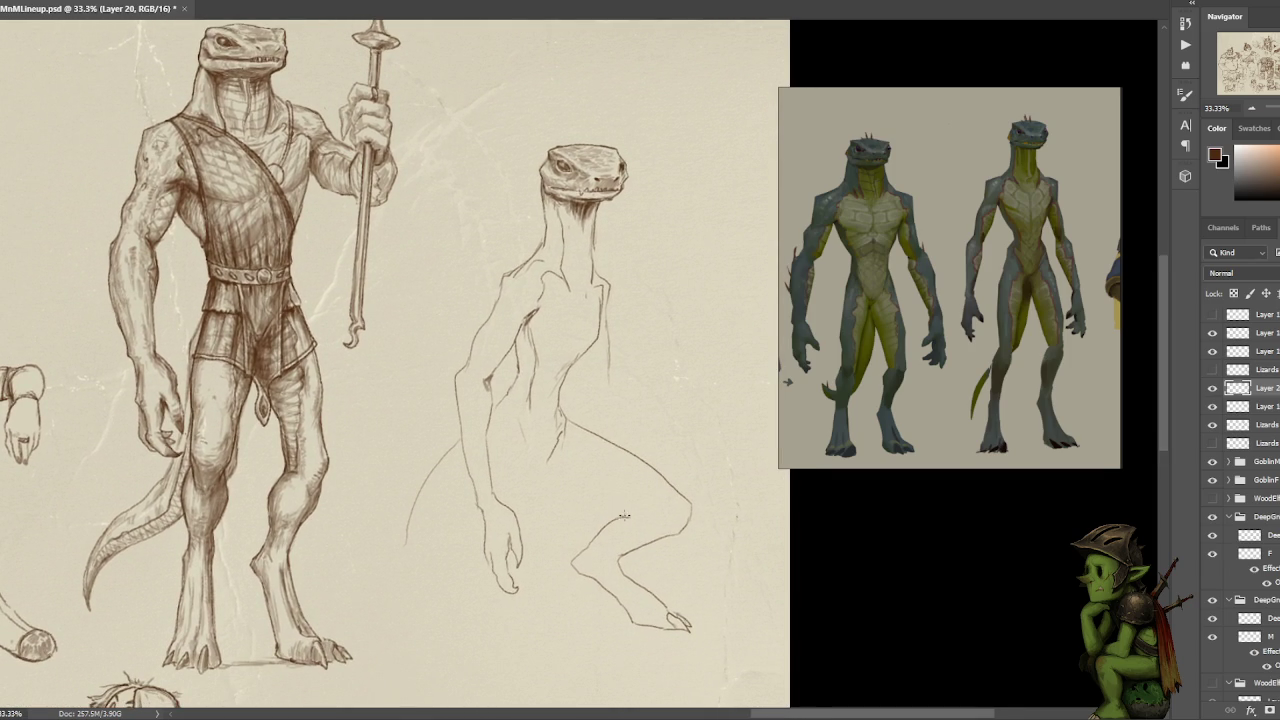
left_click_drag(580, 550, 656, 522)
key("ctrl+z")
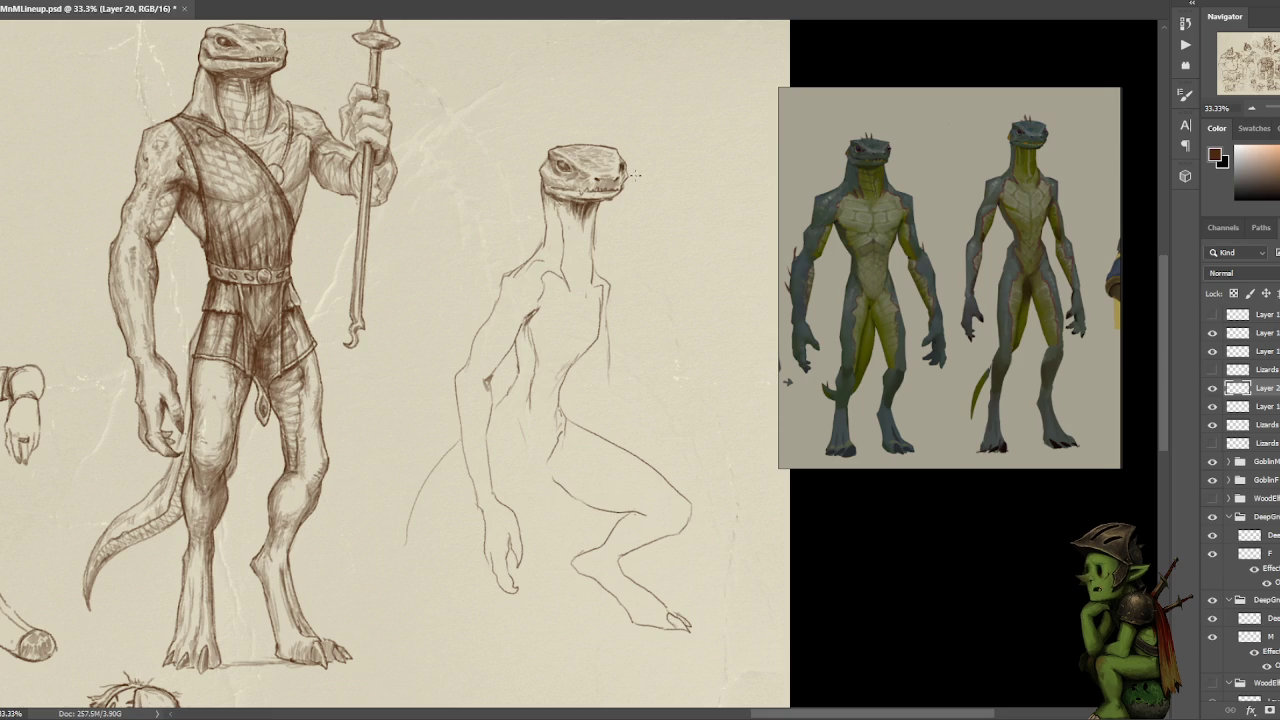
left_click_drag(626, 263, 711, 303)
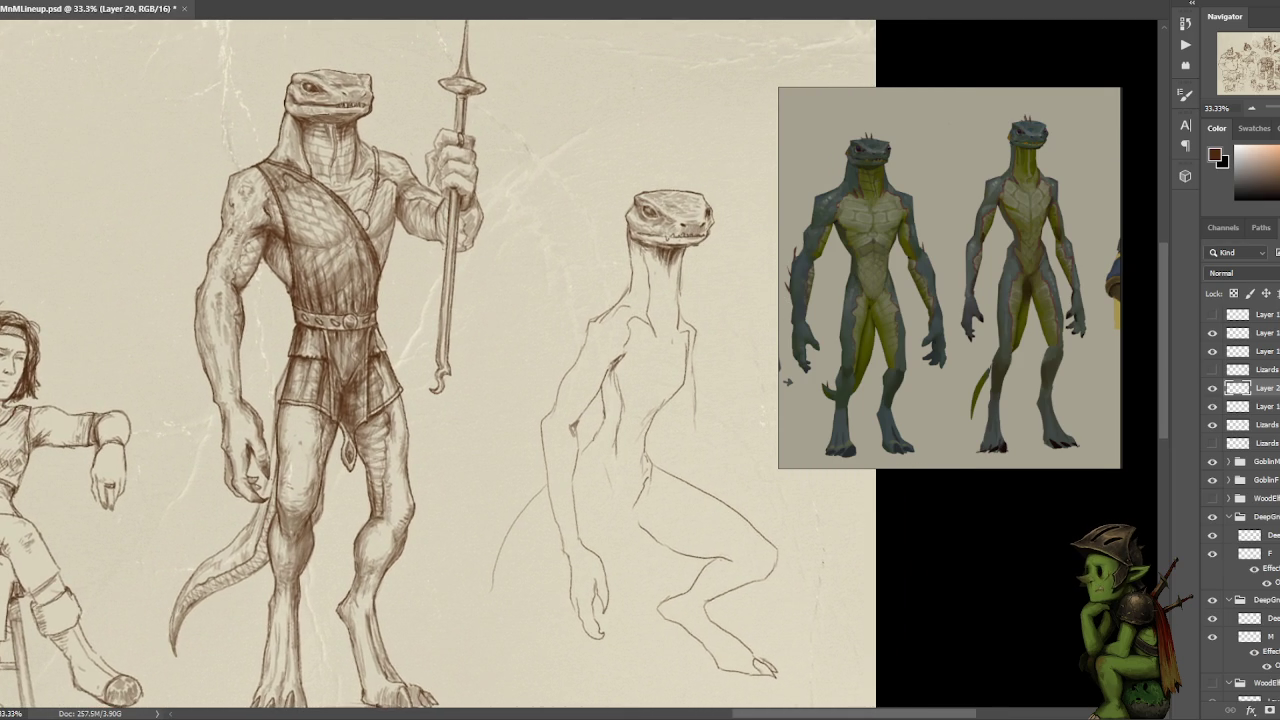
- Select the Lizards copy 2 layer and toggle its visibility off and on
left_click(1265, 425)
left_click(1213, 426)
scroll(674, 286, "up", 2)
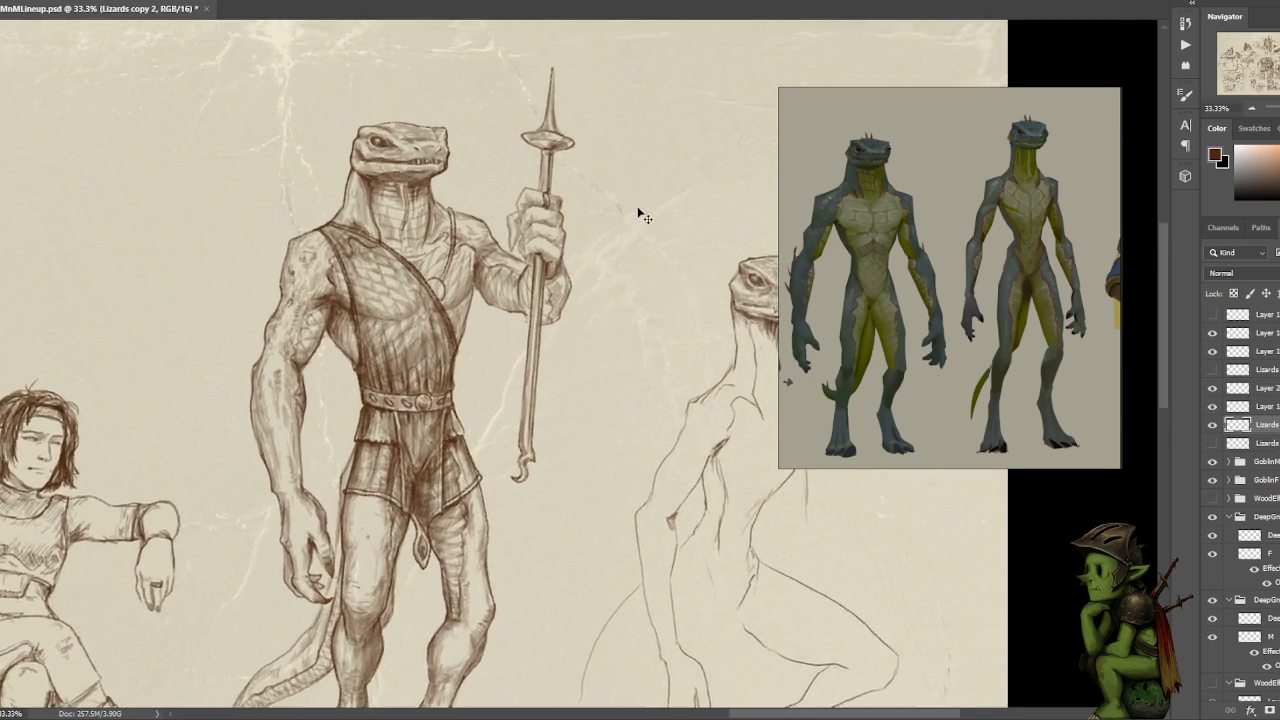
left_click_drag(640, 209, 641, 237)
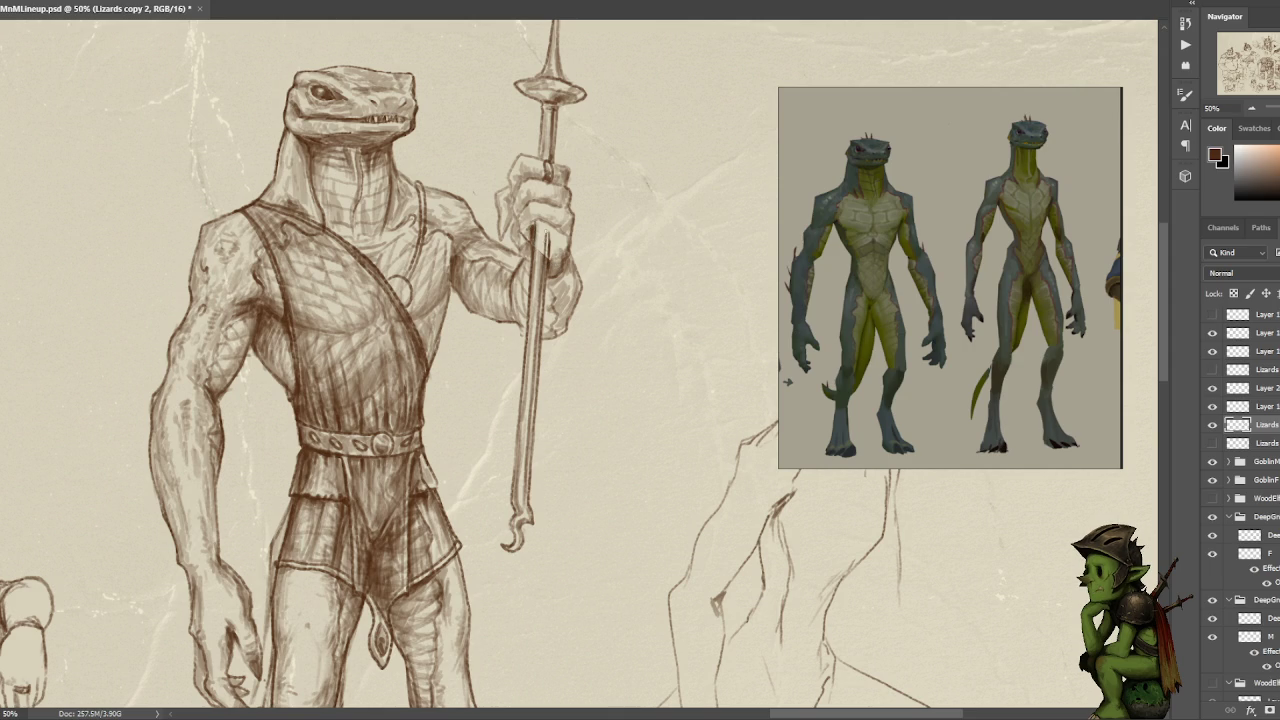
- Add small marks along the spear shaft and on the lizardman's spear hand
mouse_move(551, 246)
left_mouse_down()
mouse_move(546, 224)
mouse_move(540, 262)
left_mouse_up()
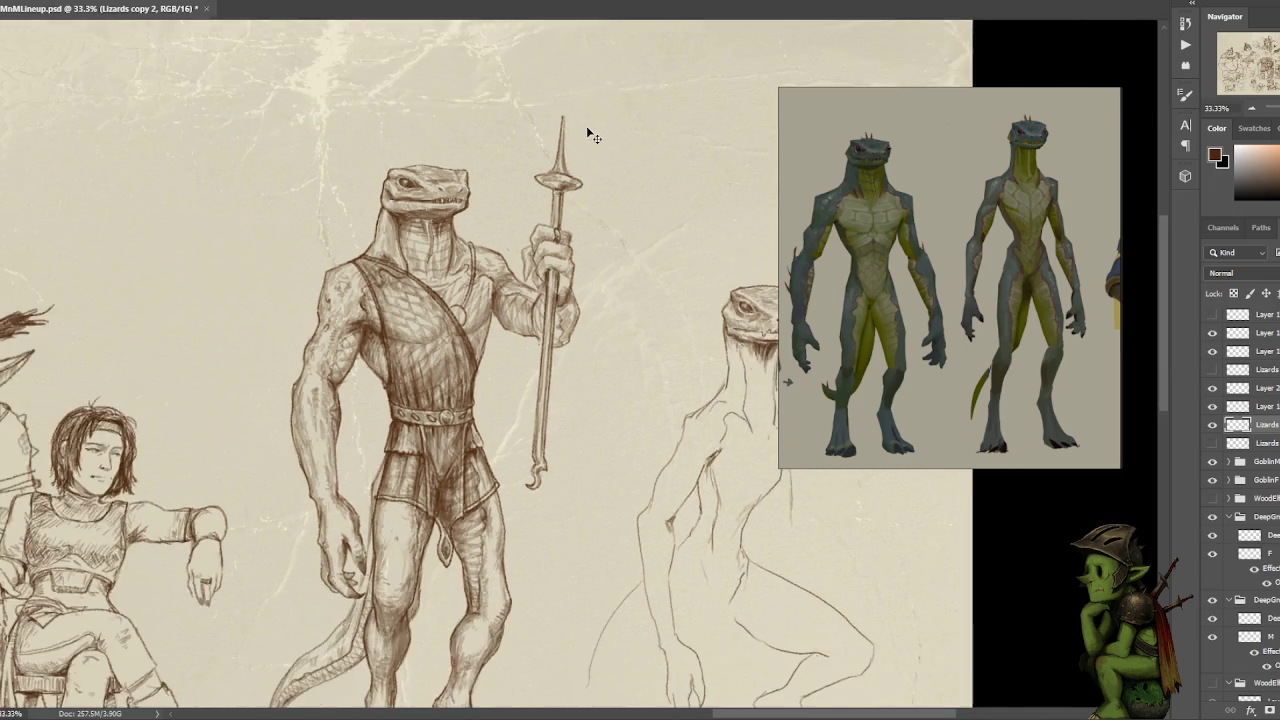
left_click_drag(586, 126, 557, 229)
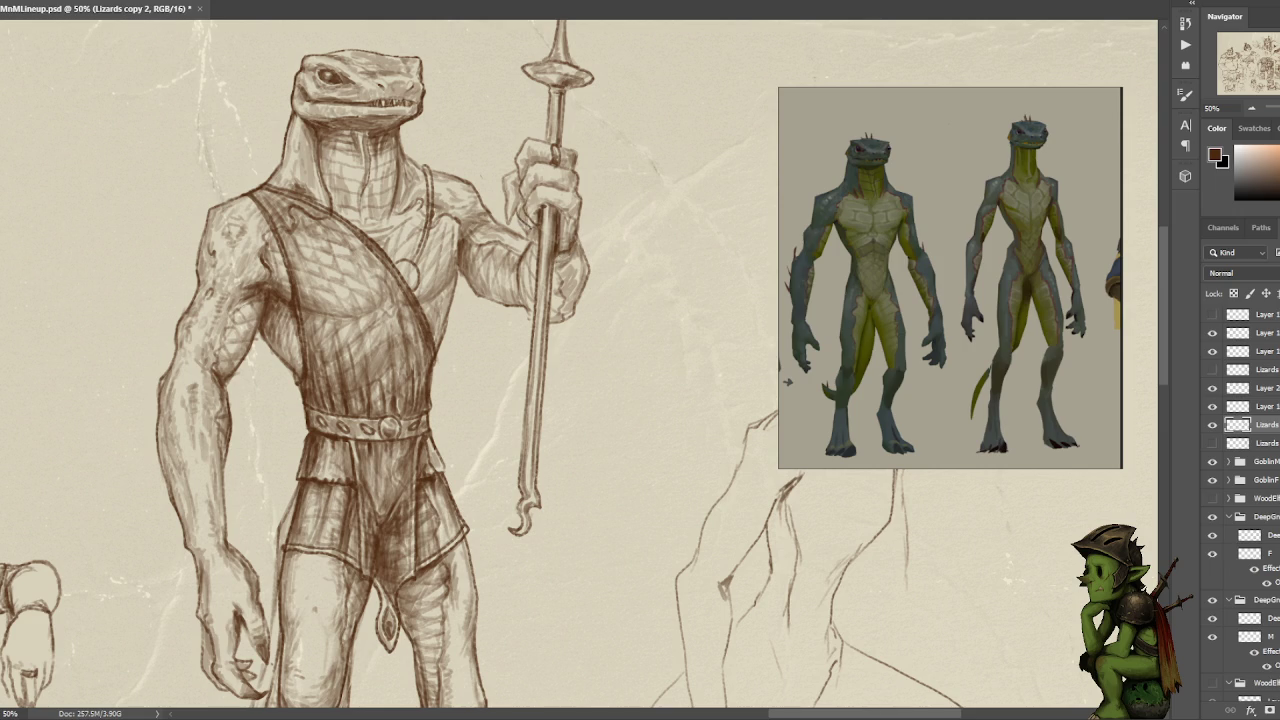
left_click_drag(521, 203, 521, 216)
left_click_drag(650, 178, 592, 186)
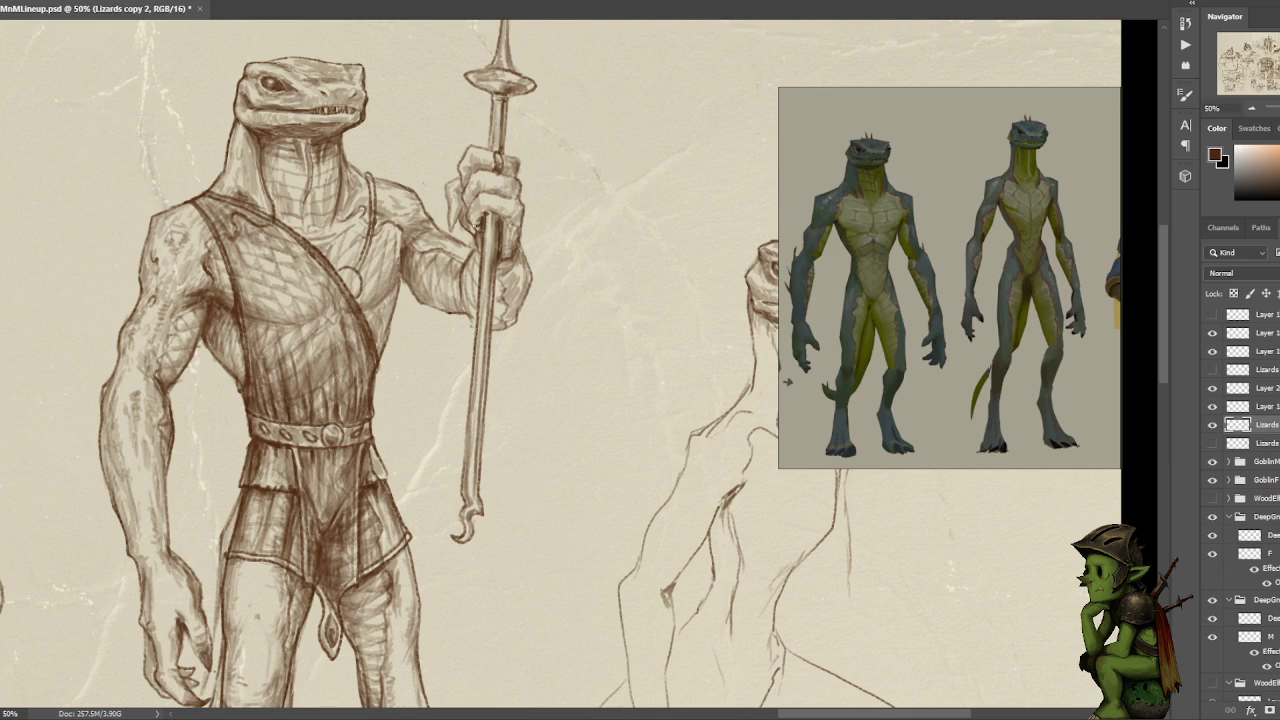
left_click_drag(468, 222, 474, 232)
left_click_drag(646, 171, 409, 105)
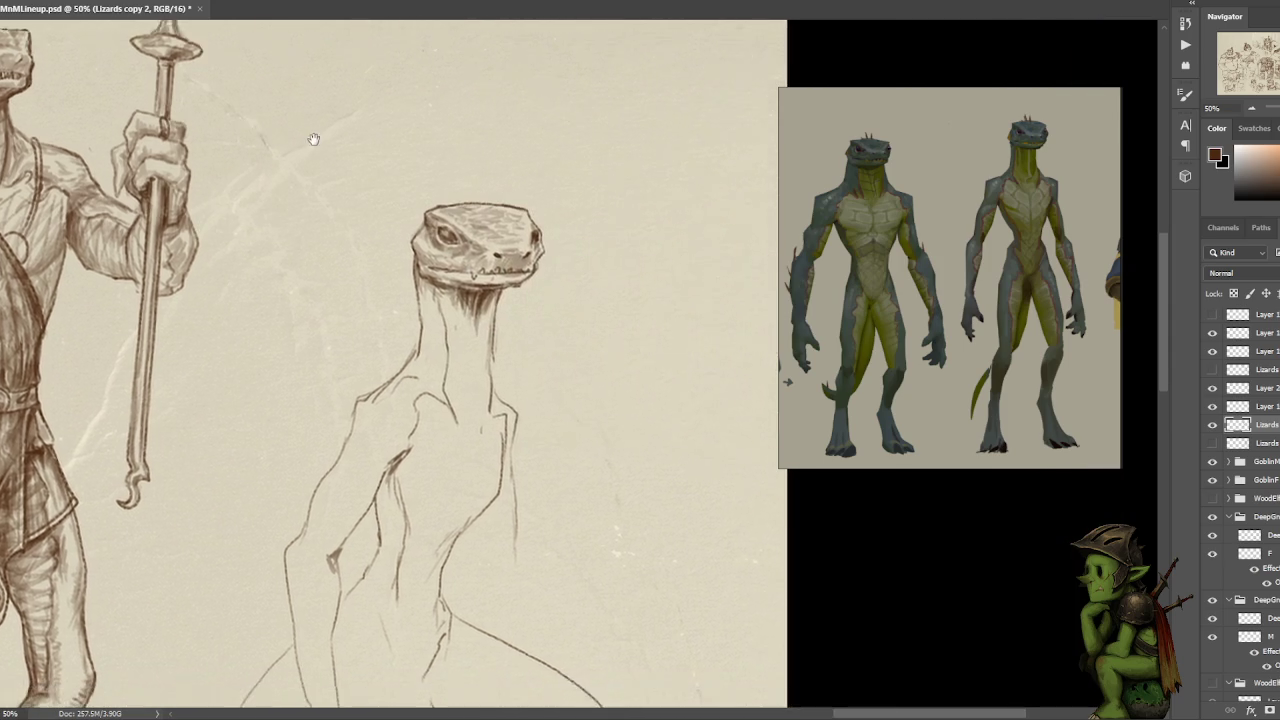
scroll(409, 105, "down", 2)
scroll(437, 171, "down", 1)
scroll(437, 171, "up", 1)
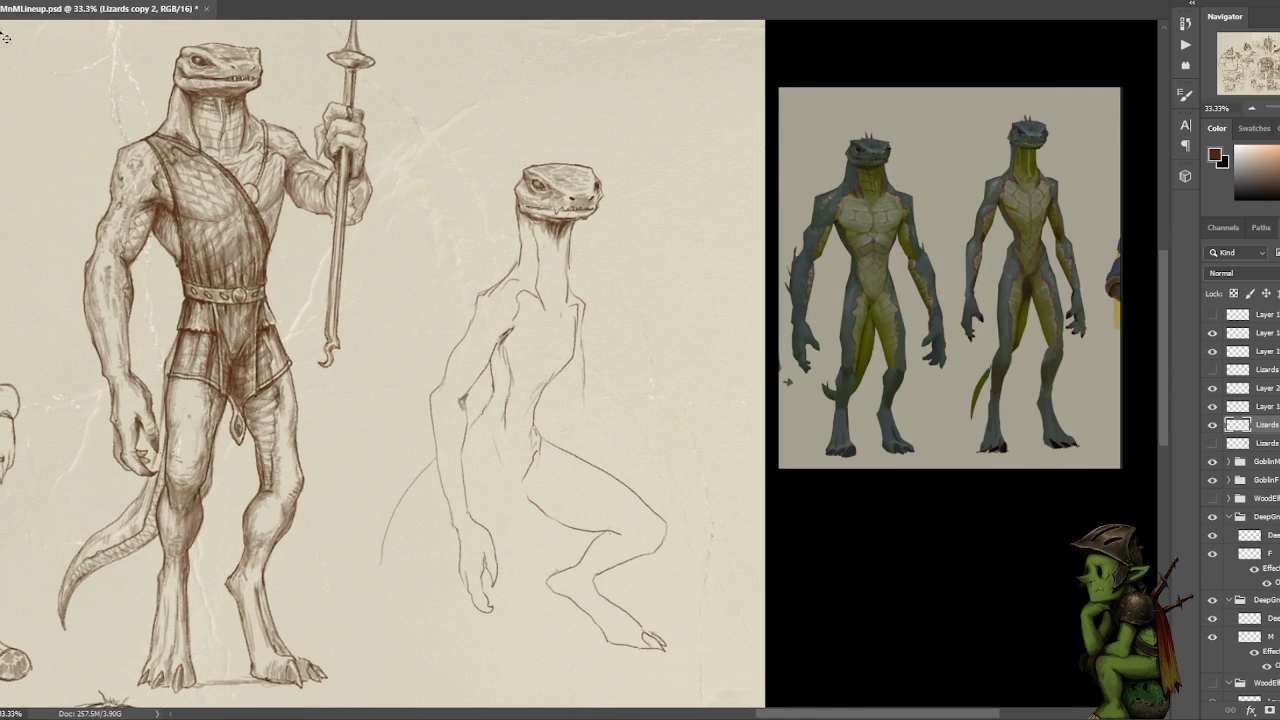
- On Layer 20, try several hip curves on the crouching lizard and undo each attempt
left_click(587, 238, "ctrl")
scroll(587, 238, "down", 1)
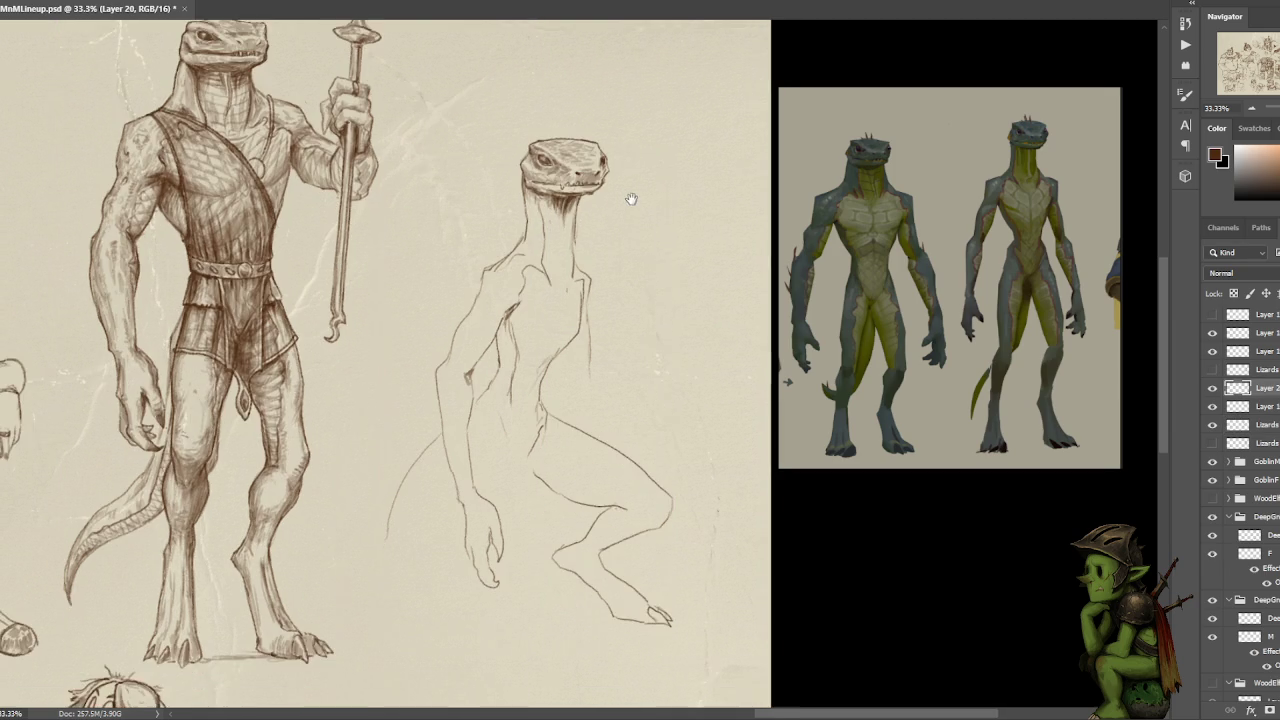
scroll(590, 300, "down", 2)
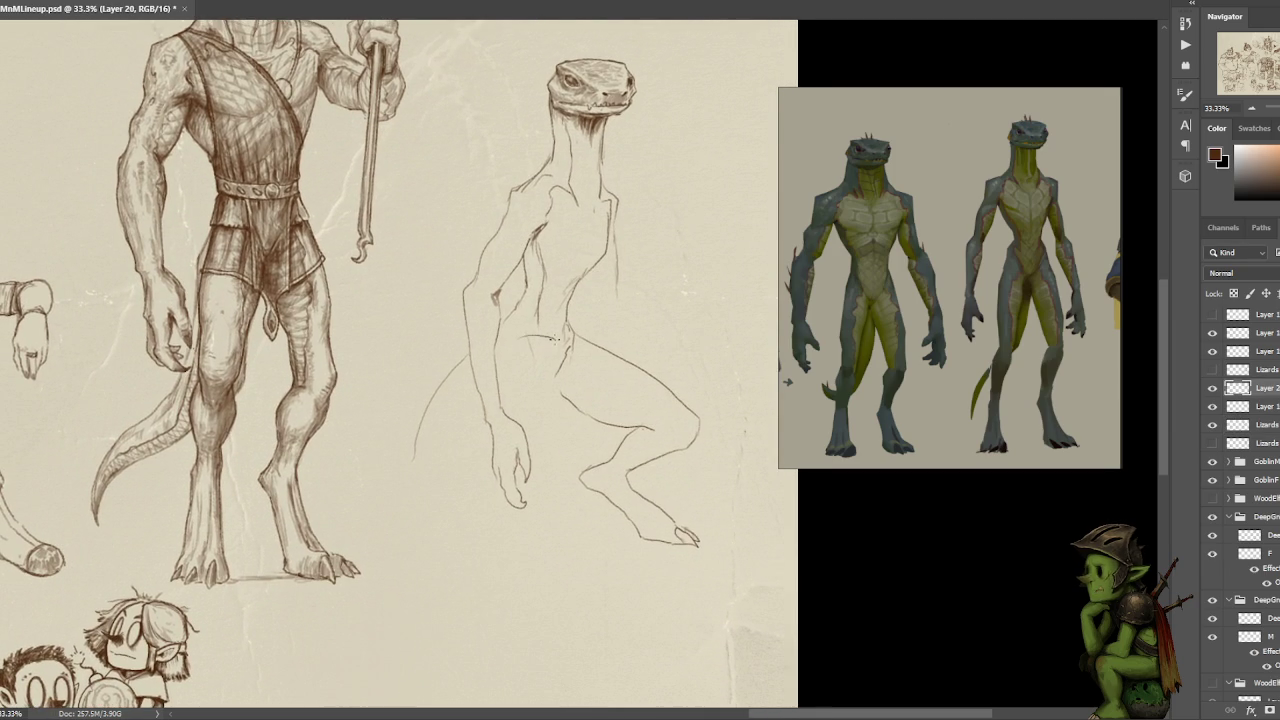
mouse_move(527, 318)
left_mouse_down()
mouse_move(577, 364)
mouse_move(572, 398)
left_mouse_up()
key("ctrl+z")
left_click_drag(514, 326, 570, 372)
key("ctrl+z")
mouse_move(512, 334)
left_mouse_down()
mouse_move(535, 322)
mouse_move(560, 346)
mouse_move(530, 312)
mouse_move(566, 328)
mouse_move(570, 395)
mouse_move(505, 418)
mouse_move(558, 412)
mouse_move(543, 436)
mouse_move(546, 476)
left_mouse_up()
key("ctrl+z")
- Add short strokes below the hip and hand, plus claw strokes at the foot
mouse_move(564, 433)
left_mouse_down()
mouse_move(545, 478)
mouse_move(549, 516)
mouse_move(544, 443)
left_mouse_up()
key("ctrl+z")
key("ctrl+z")
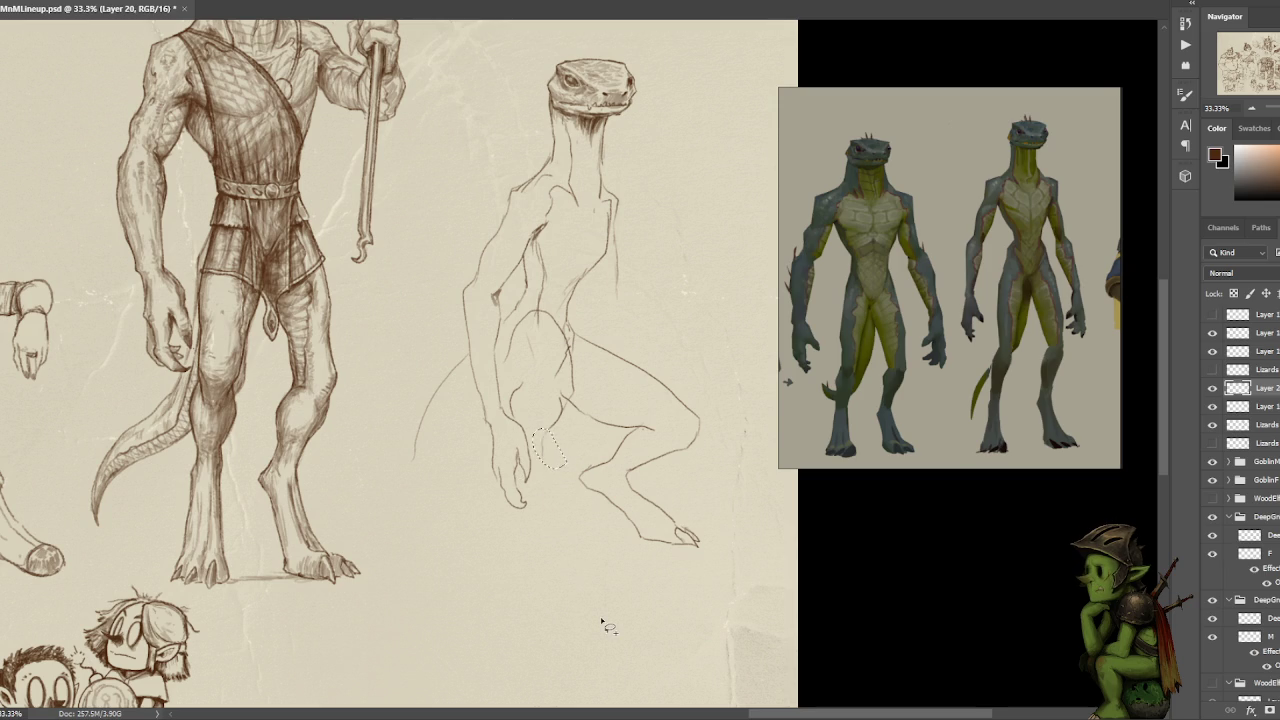
mouse_move(546, 426)
left_mouse_down()
mouse_move(535, 455)
mouse_move(555, 535)
left_mouse_up()
left_click_drag(513, 498, 515, 530)
left_click_drag(536, 555, 544, 552)
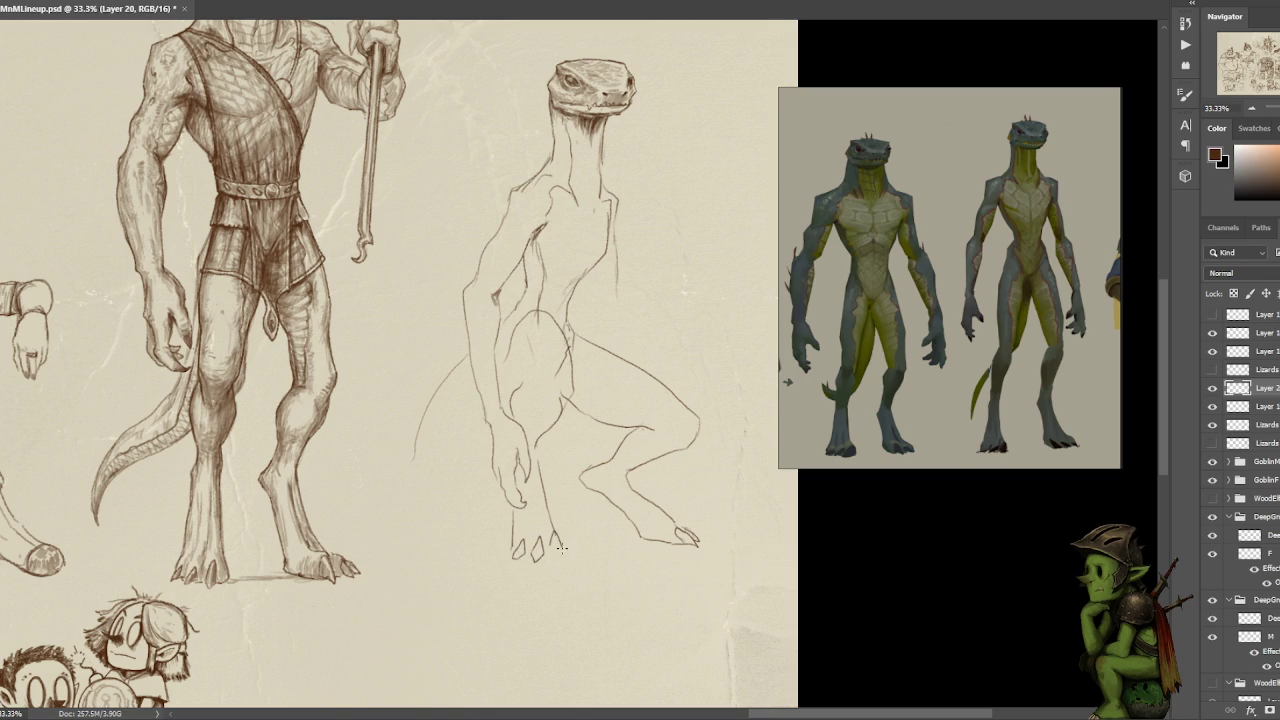
left_click_drag(551, 541, 561, 548)
- Discard the claw strokes, retry the lines below the hand, then undo the leg strokes
key("ctrl+z")
key("ctrl+z")
key("ctrl+z")
left_click_drag(487, 478, 477, 532)
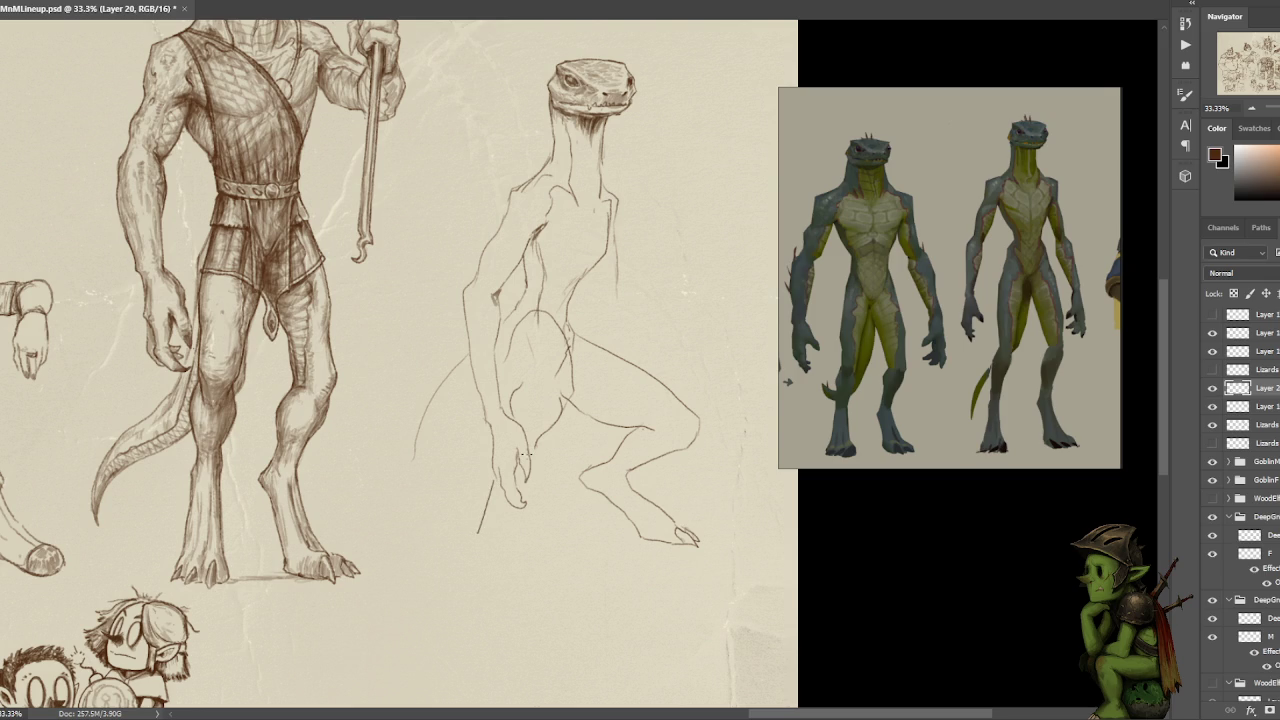
key("ctrl+z")
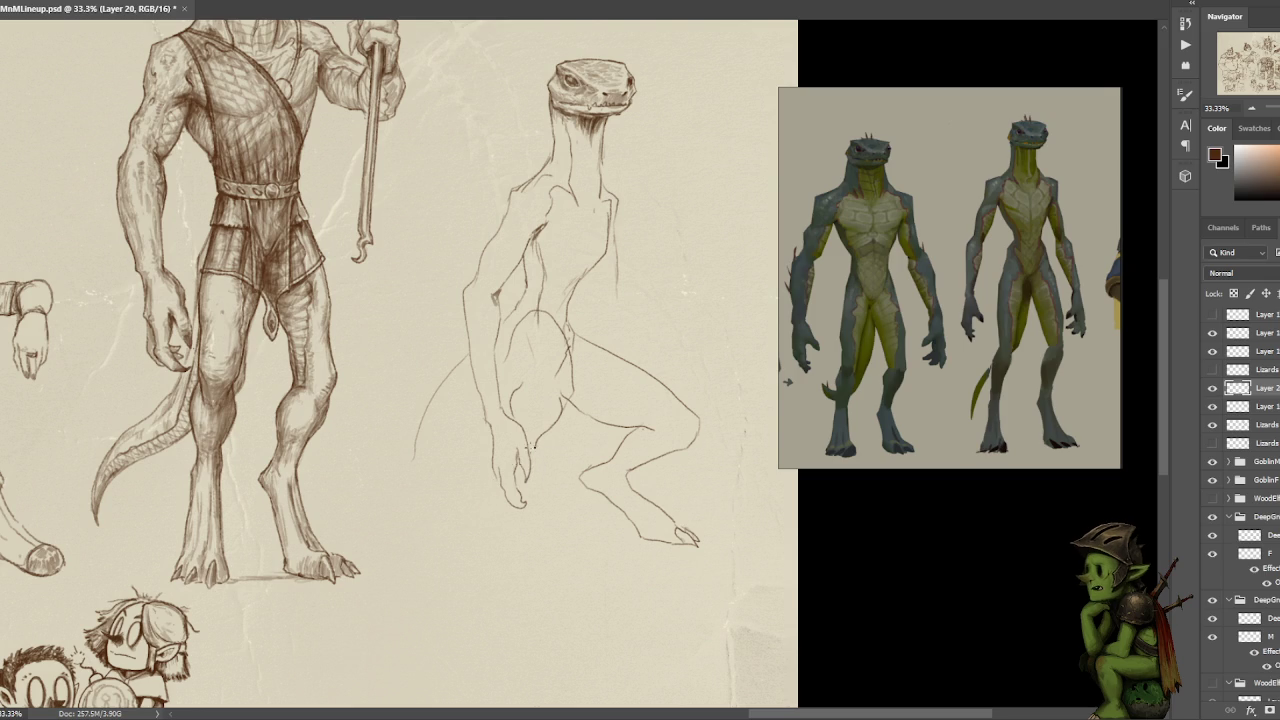
left_click_drag(500, 485, 481, 539)
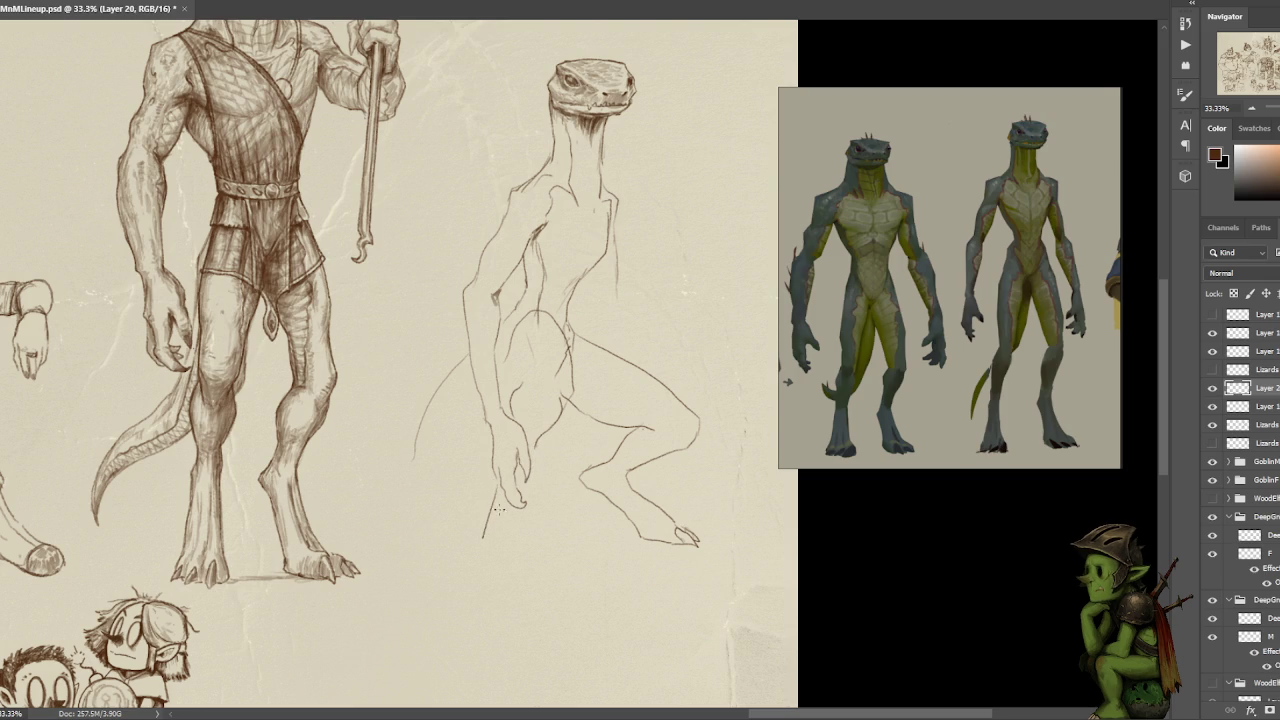
mouse_move(520, 506)
left_mouse_down()
mouse_move(512, 547)
mouse_move(490, 550)
left_mouse_up()
key("ctrl+z")
key("ctrl+z")
key("ctrl+z")
key("ctrl+z")
key("ctrl+z")
key("ctrl+z")
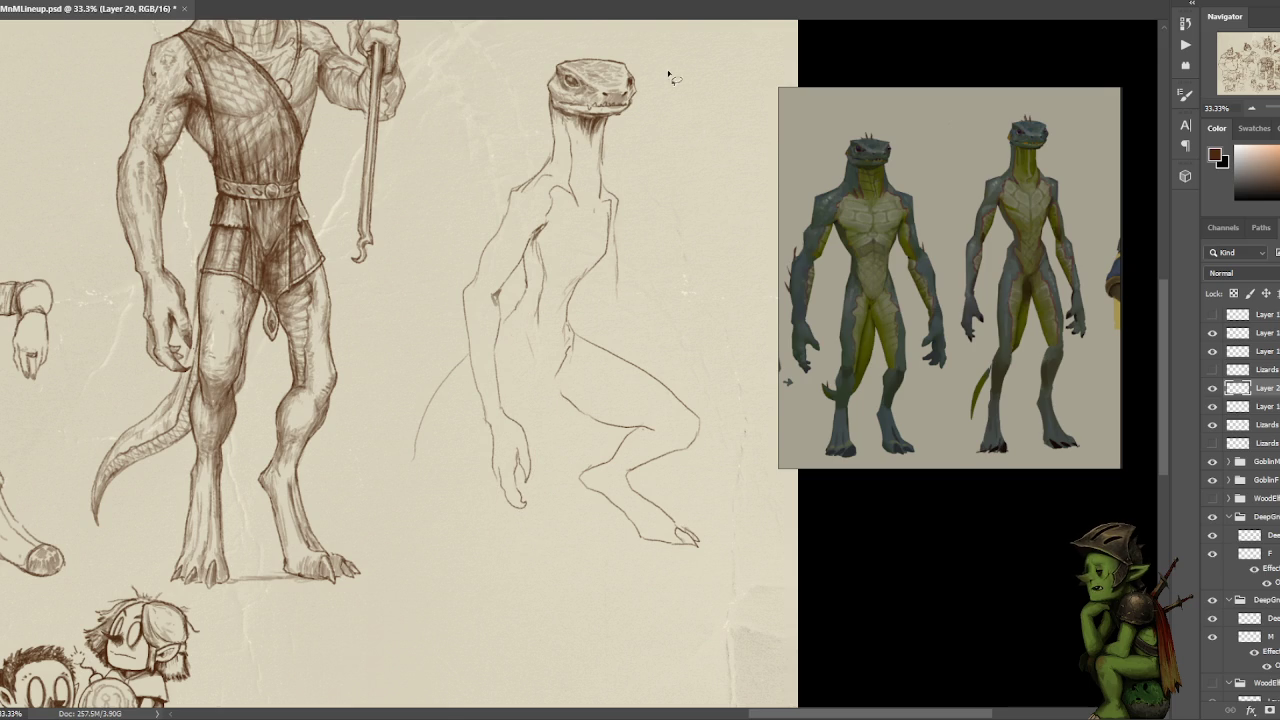
- Draw the thigh line from crotch to knee, redrawing it after a first attempt
left_click_drag(570, 420, 570, 382)
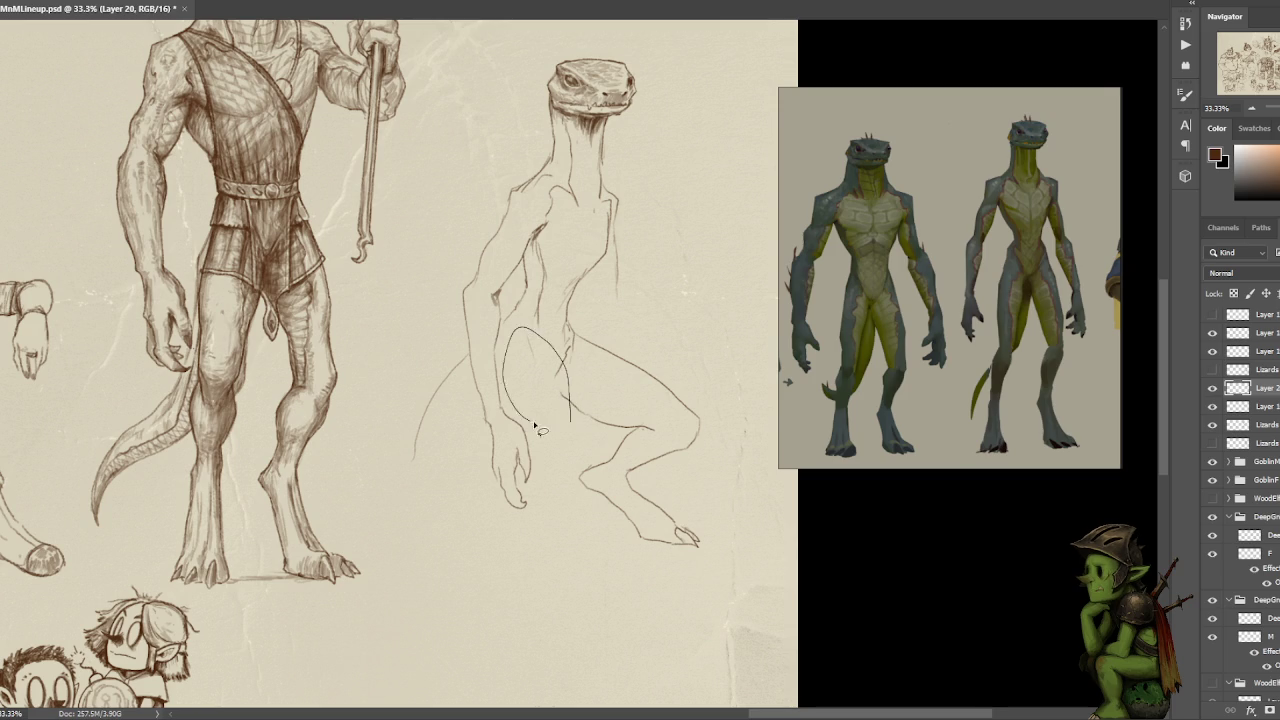
key("ctrl+z")
left_click_drag(530, 326, 537, 352)
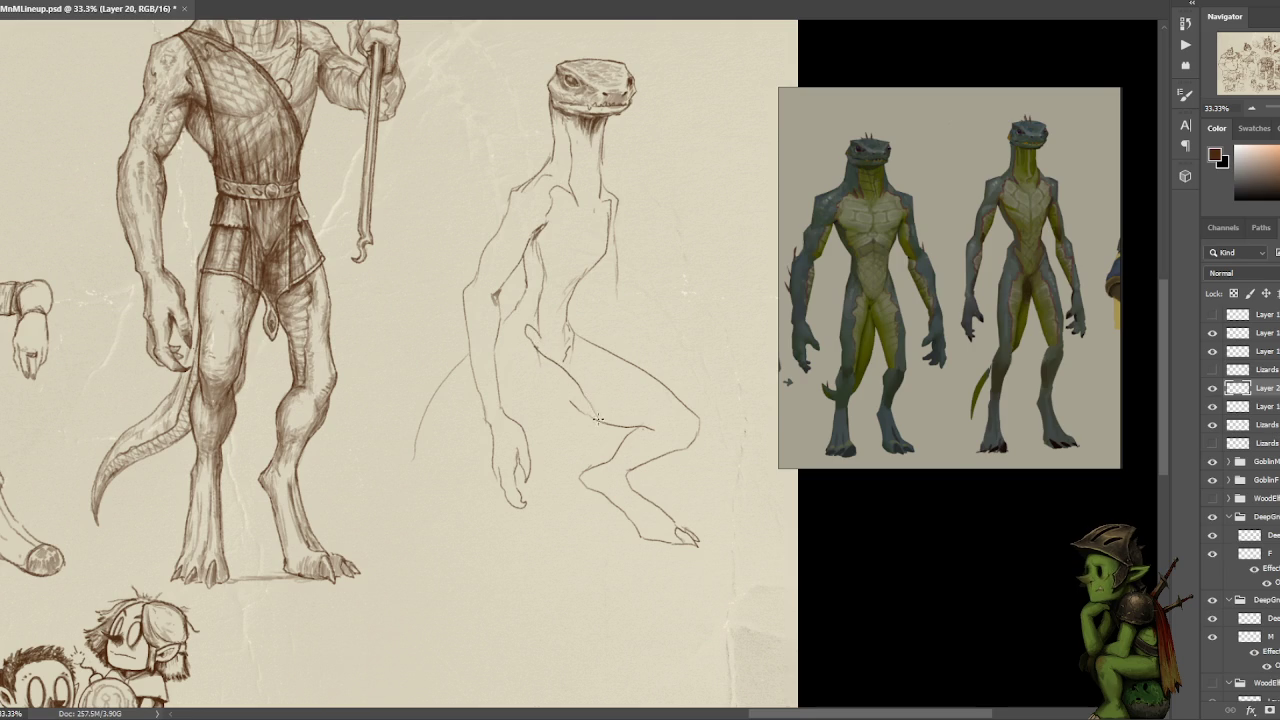
left_click_drag(556, 363, 630, 423)
key("ctrl+z")
left_click_drag(534, 350, 591, 418)
- Try short strokes under the hand and along the hip and lower leg, then undo them
left_click_drag(527, 434, 551, 440)
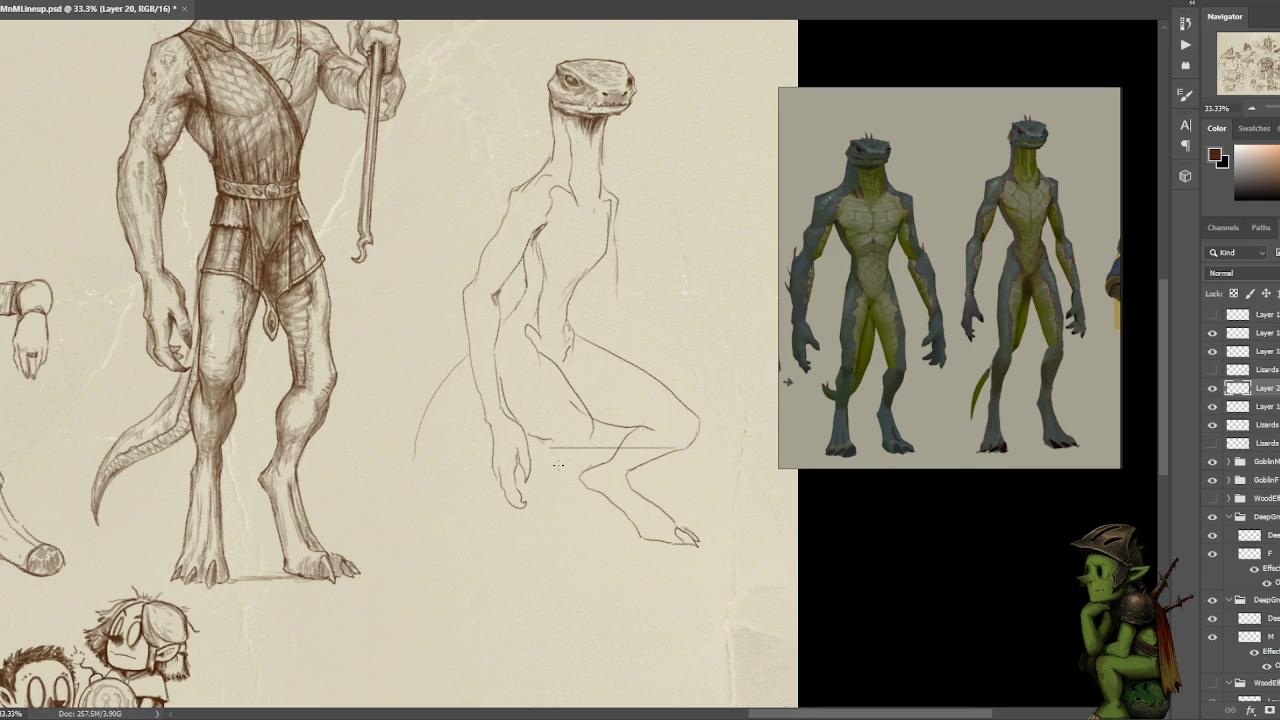
left_click_drag(588, 444, 556, 454)
key("ctrl+z")
left_click_drag(550, 458, 573, 452)
left_click_drag(543, 461, 547, 495)
left_click_drag(564, 440, 592, 422)
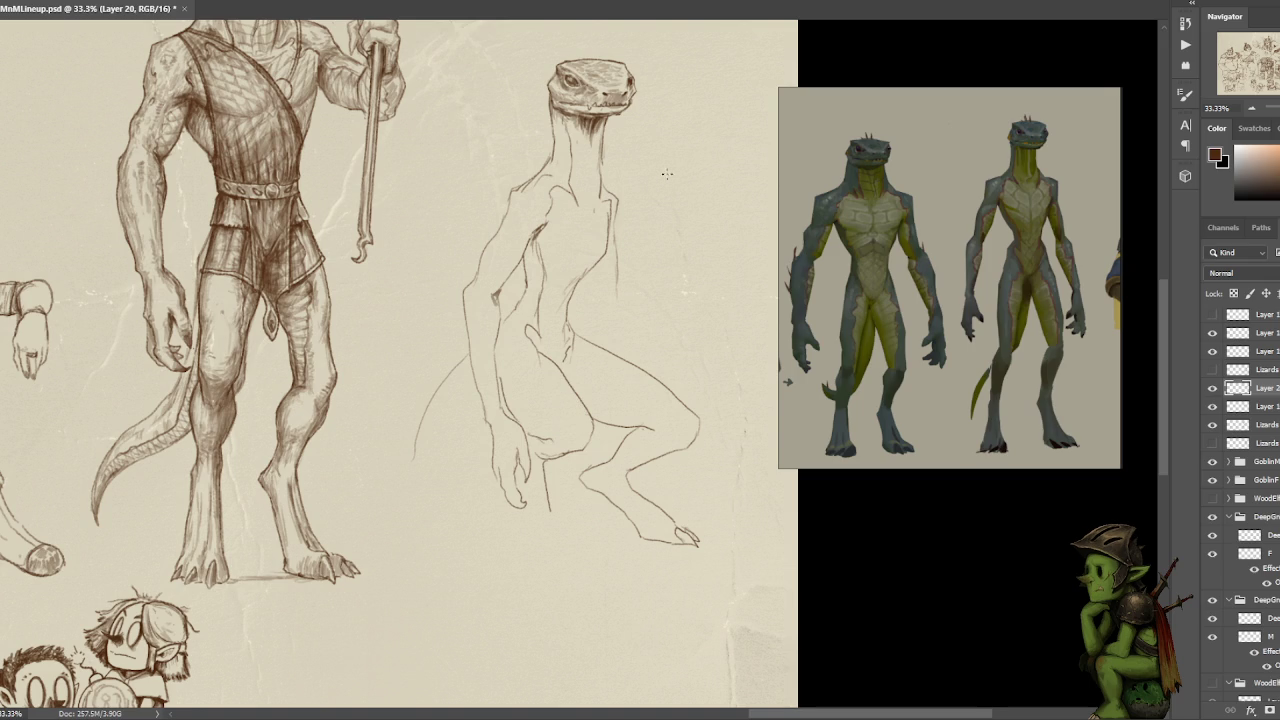
mouse_move(590, 388)
left_mouse_down()
mouse_move(530, 445)
mouse_move(590, 462)
left_mouse_up()
key("ctrl+z")
key("ctrl+z")
key("ctrl+z")
- Free Transform the leg strokes into a new position and deselect
left_click_drag(660, 226, 633, 224)
key("ctrl+t")
left_click_drag(663, 437, 675, 423)
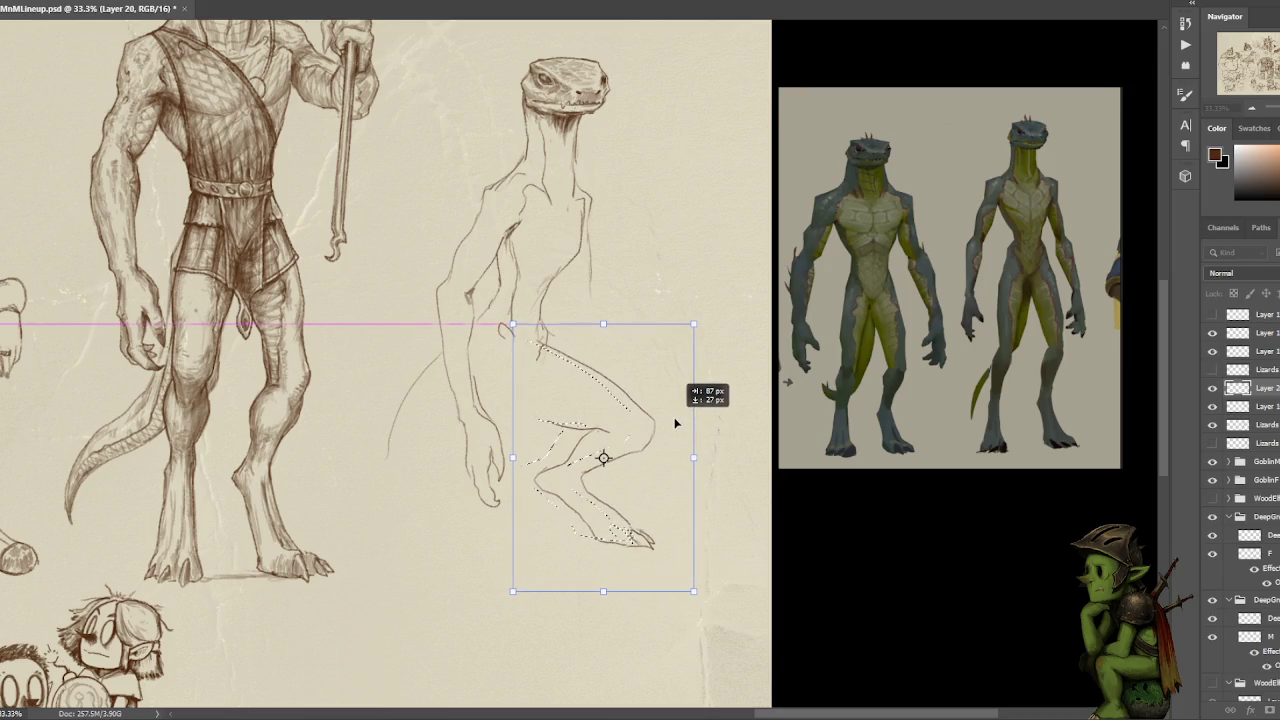
key("Return")
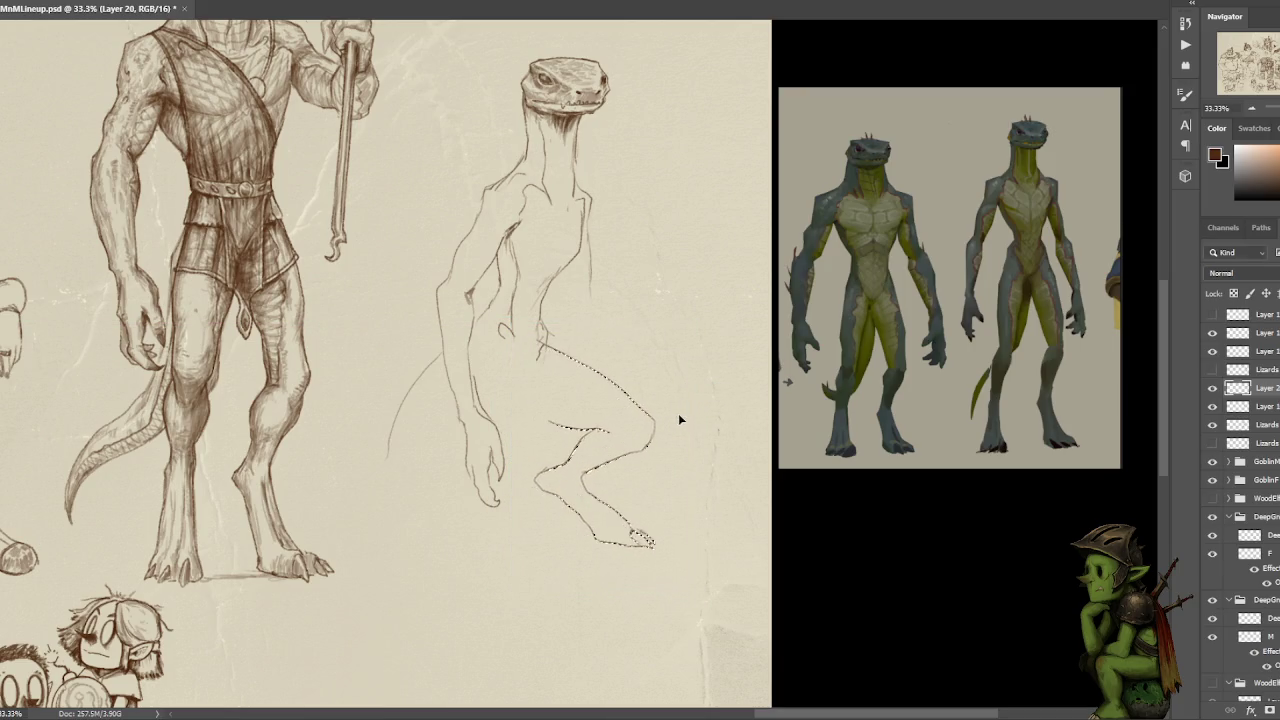
key("ctrl+d")
- Redraw the stroke from the belly down-right and the line down the back of the thigh
mouse_move(542, 360)
left_mouse_down()
mouse_move(561, 477)
mouse_move(539, 508)
left_mouse_up()
key("ctrl+z")
key("ctrl+z")
left_click_drag(511, 347, 536, 390)
key("ctrl+z")
left_click_drag(510, 345, 533, 381)
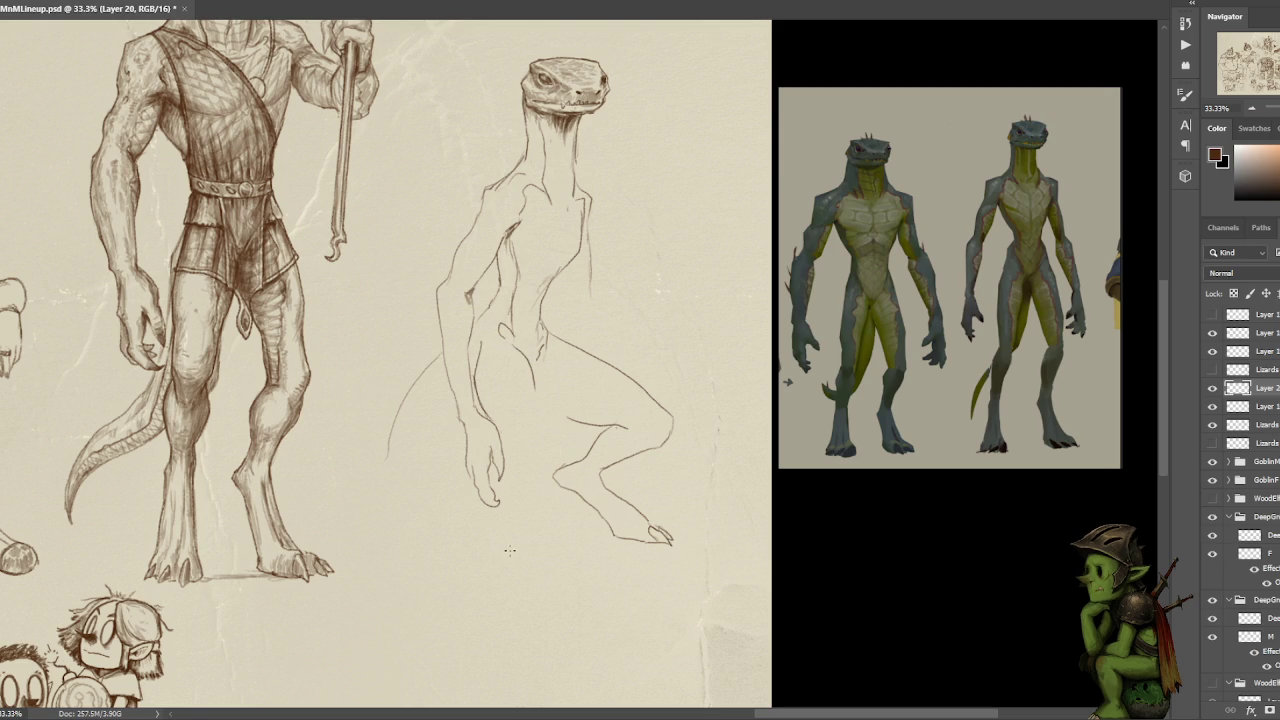
left_click_drag(538, 396, 548, 495)
key("ctrl+z")
mouse_move(533, 375)
left_mouse_down()
mouse_move(548, 484)
mouse_move(527, 494)
left_mouse_up()
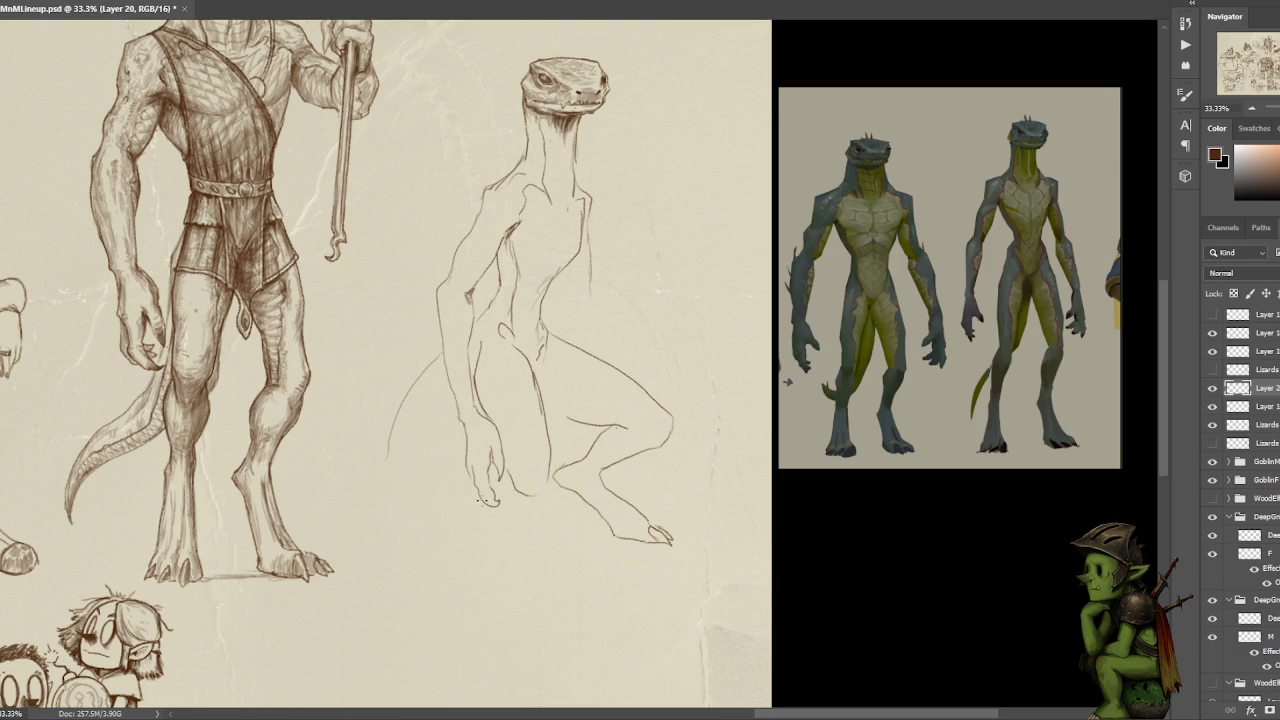
- Try lower-leg and fingertip strokes, undo them, then lasso the leg again
left_click_drag(470, 497, 465, 535)
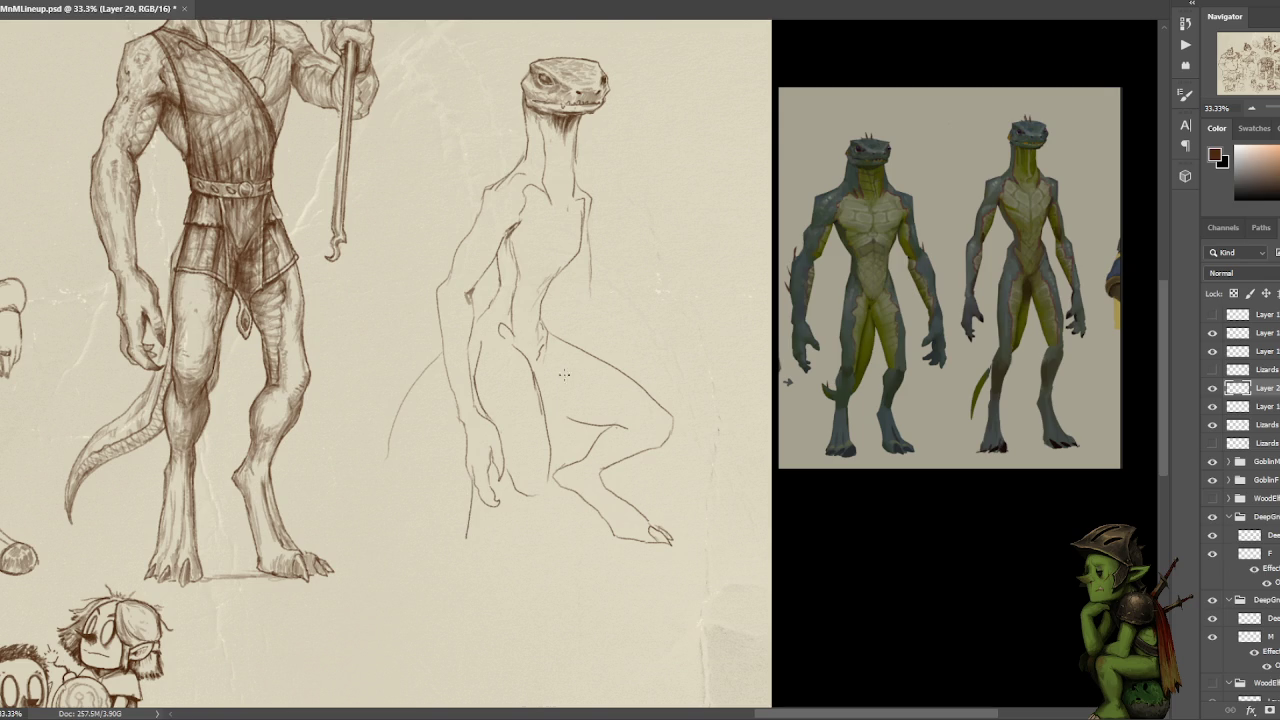
key("ctrl+z")
left_click_drag(545, 473, 520, 524)
mouse_move(480, 509)
left_mouse_down()
mouse_move(472, 550)
mouse_move(518, 563)
left_mouse_up()
key("ctrl+z")
key("ctrl+z")
left_click_drag(691, 248, 679, 290)
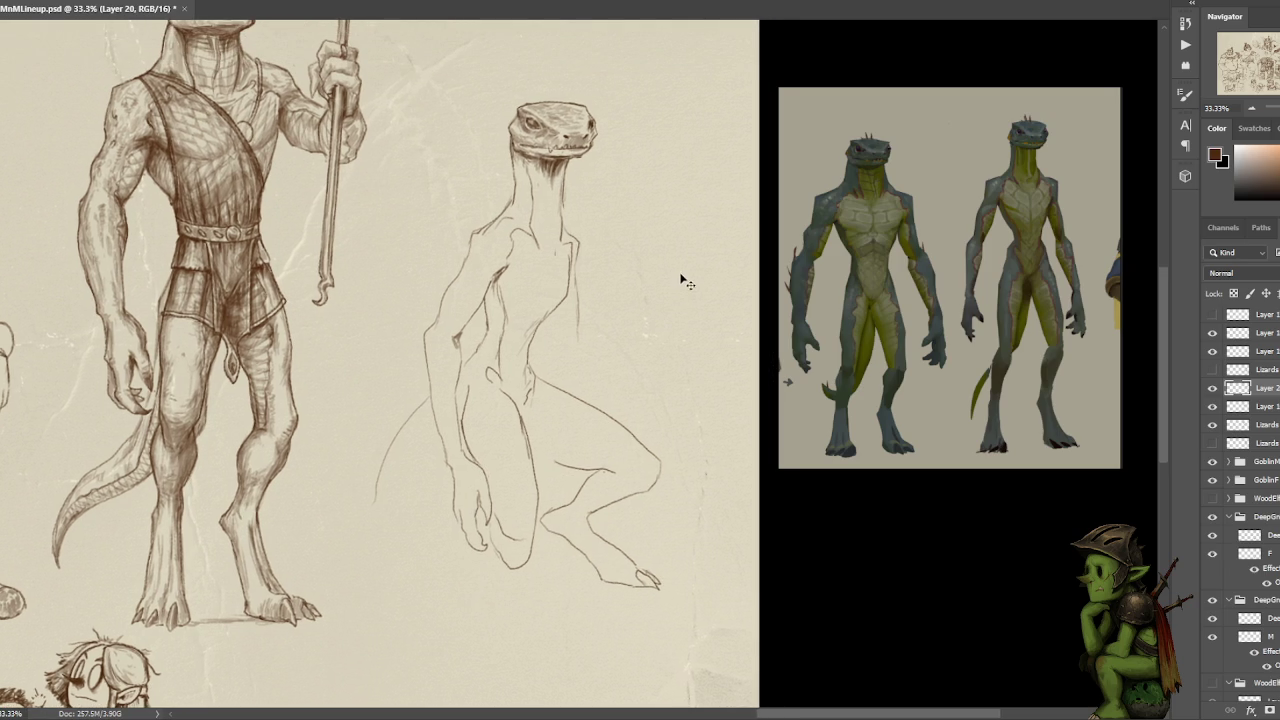
key("ctrl+z")
key("ctrl+z")
key("ctrl+z")
key("ctrl+z")
key("ctrl+z")
left_click_drag(558, 378, 665, 392)
key("ctrl+d")
left_click_drag(578, 358, 550, 352)
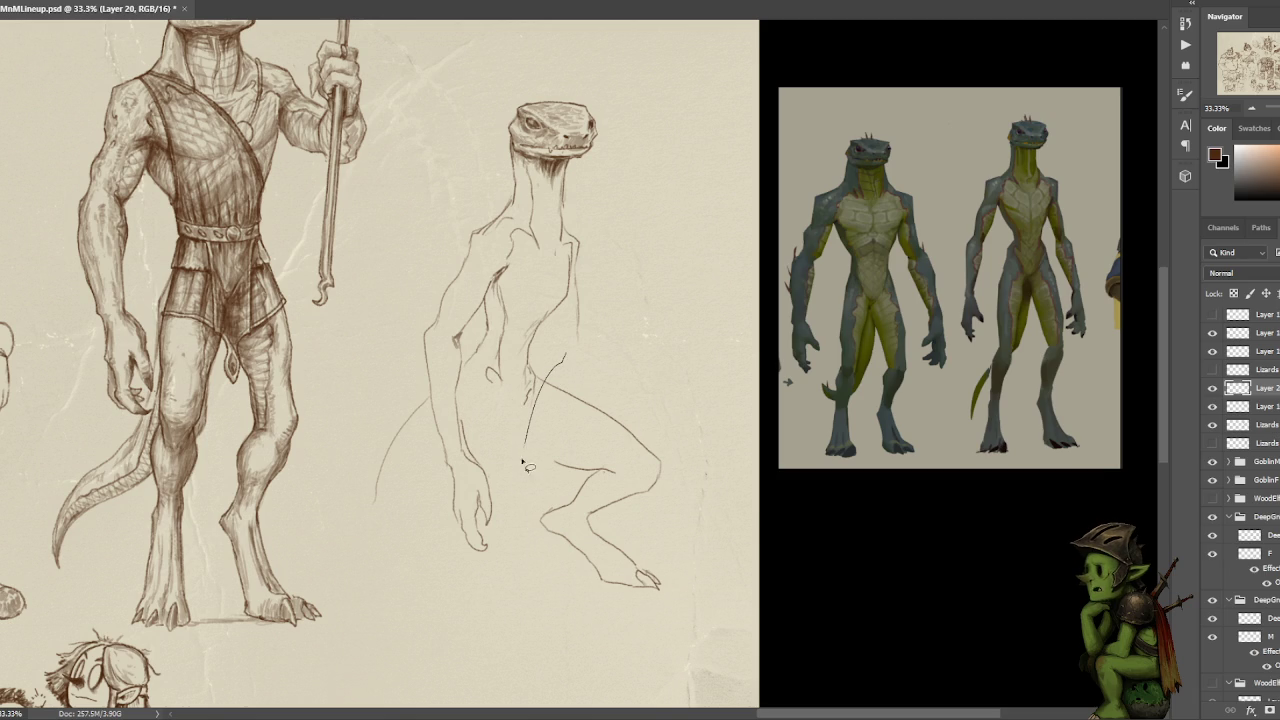
- Move the selected leg slightly right and down, then join its line to the body
key("ctrl+t")
left_click_drag(637, 447, 665, 455)
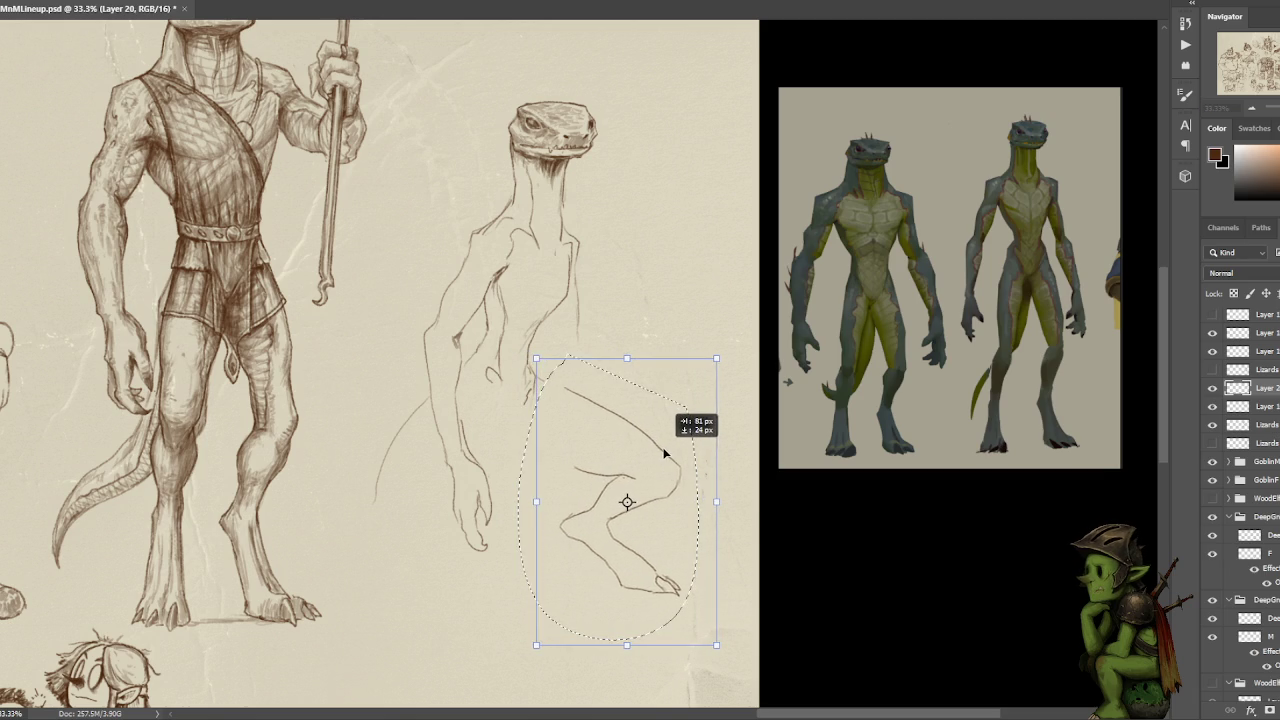
key("Return")
key("ctrl+d")
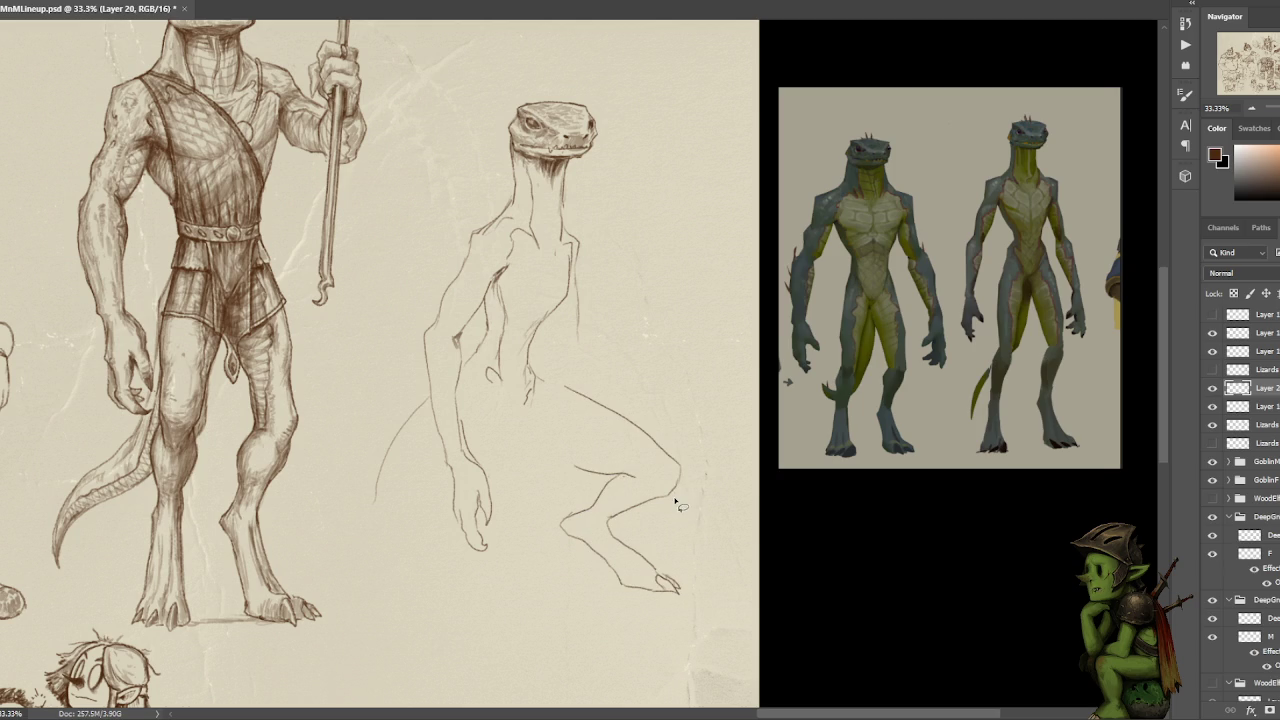
left_click_drag(538, 377, 565, 392)
- Nudge the stroke piece near the hip with the Move tool, then lasso and deselect the hip
key("l")
key("v")
left_click_drag(533, 410, 532, 366)
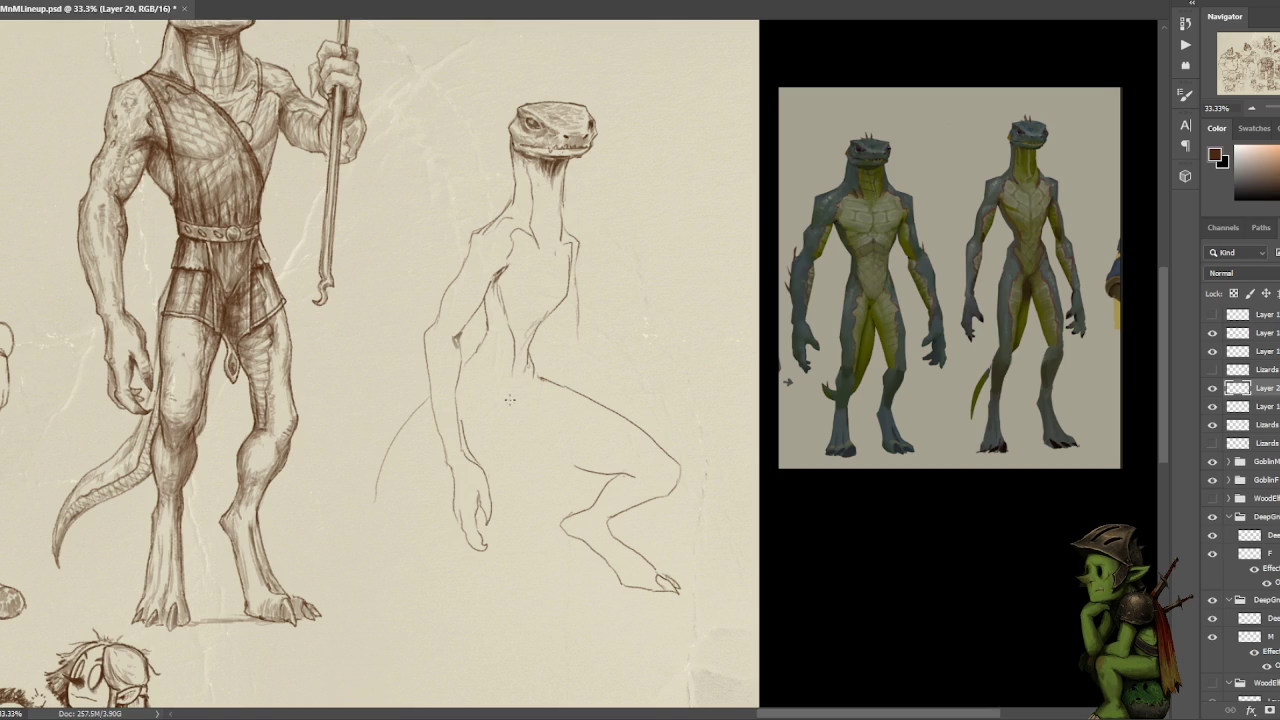
key("l")
left_click_drag(490, 332, 492, 372)
key("ctrl+d")
- Draw a new thigh curve, rework the knee bottom, and add a line beside the hand
mouse_move(467, 406)
left_mouse_down()
mouse_move(473, 441)
mouse_move(527, 516)
left_mouse_up()
key("ctrl+z")
mouse_move(519, 404)
left_mouse_down()
mouse_move(541, 532)
mouse_move(494, 513)
left_mouse_up()
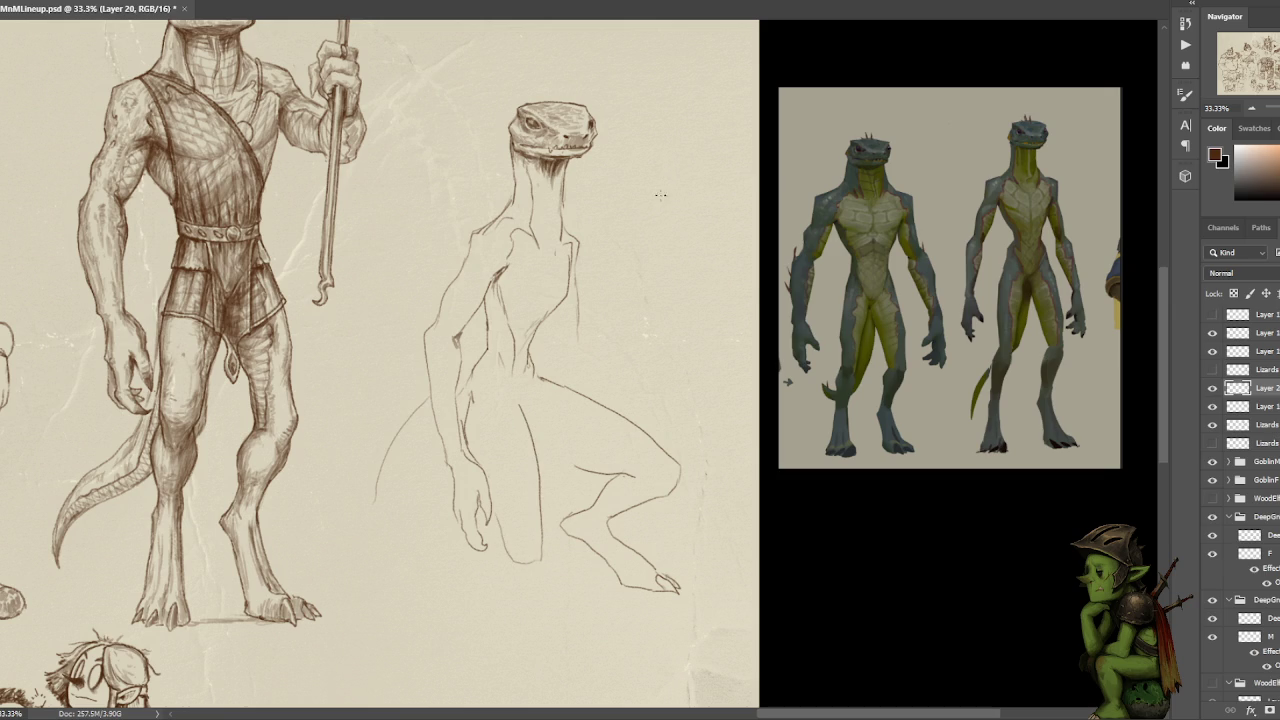
mouse_move(520, 571)
left_mouse_down()
mouse_move(541, 540)
mouse_move(506, 567)
left_mouse_up()
key("ctrl+z")
left_click_drag(447, 490, 458, 592)
scroll(637, 578, "down", 2)
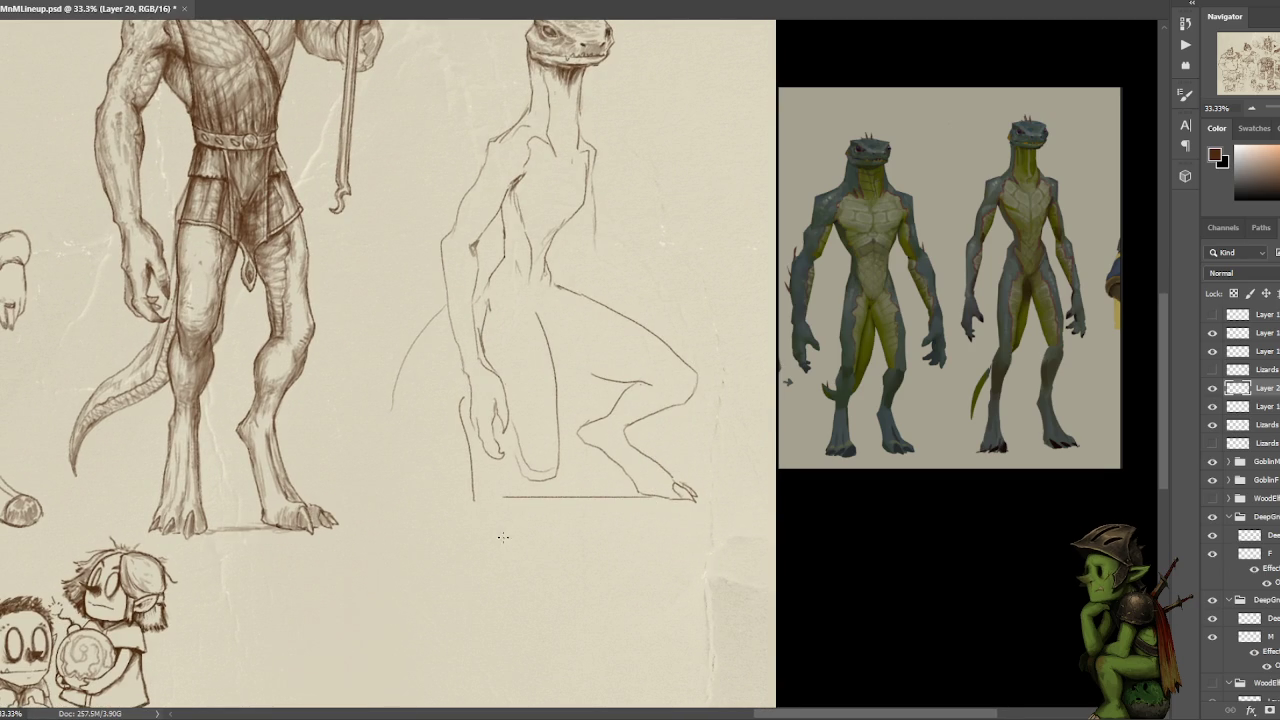
- Replace the old ground line with a new one under the feet
key("ctrl+z")
key("ctrl+z")
mouse_move(696, 498)
left_mouse_down()
mouse_move(440, 498)
mouse_move(509, 501)
mouse_move(455, 499)
mouse_move(471, 501)
mouse_move(503, 452)
left_mouse_up()
key("ctrl+z")
- Sketch finger lines rising from the claws, darken the hand outline, then lasso the hand and arm
left_click_drag(460, 491, 475, 420)
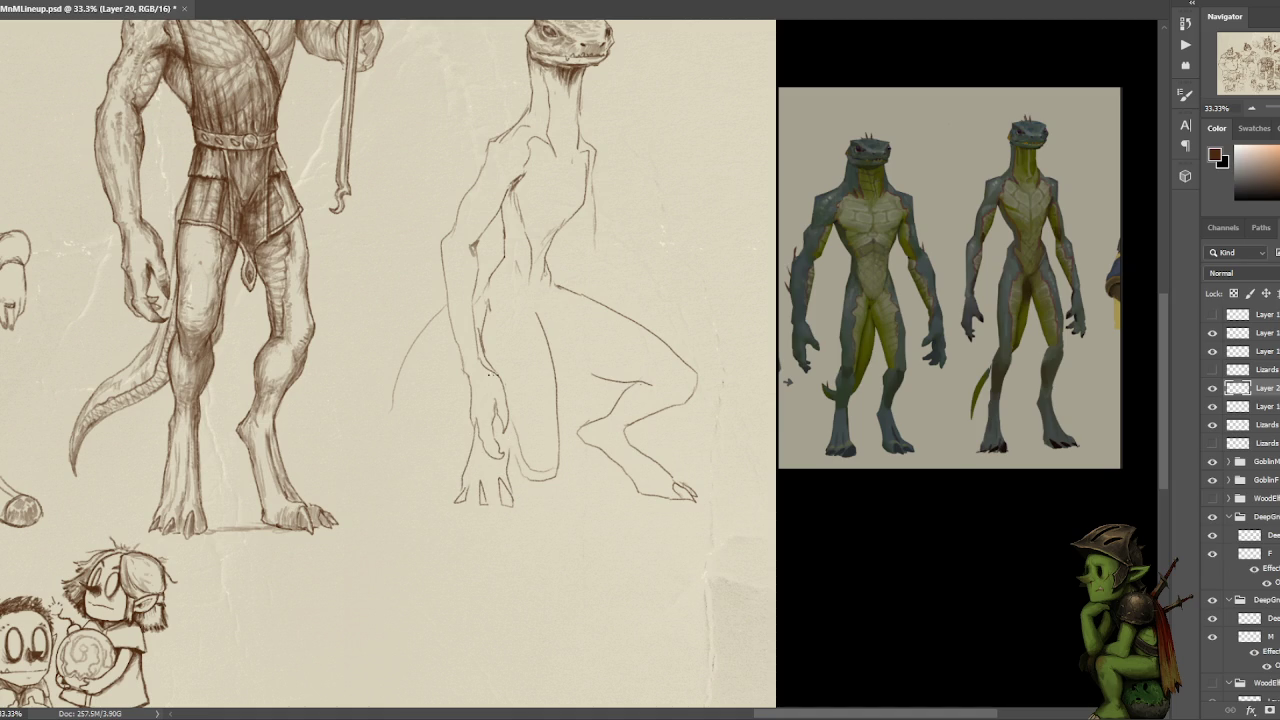
left_click_drag(510, 498, 501, 440)
left_click_drag(461, 494, 472, 440)
left_click_drag(460, 494, 477, 432)
left_click_drag(514, 460, 498, 428)
key("l")
left_click_drag(496, 334, 497, 335)
key("ctrl+d")
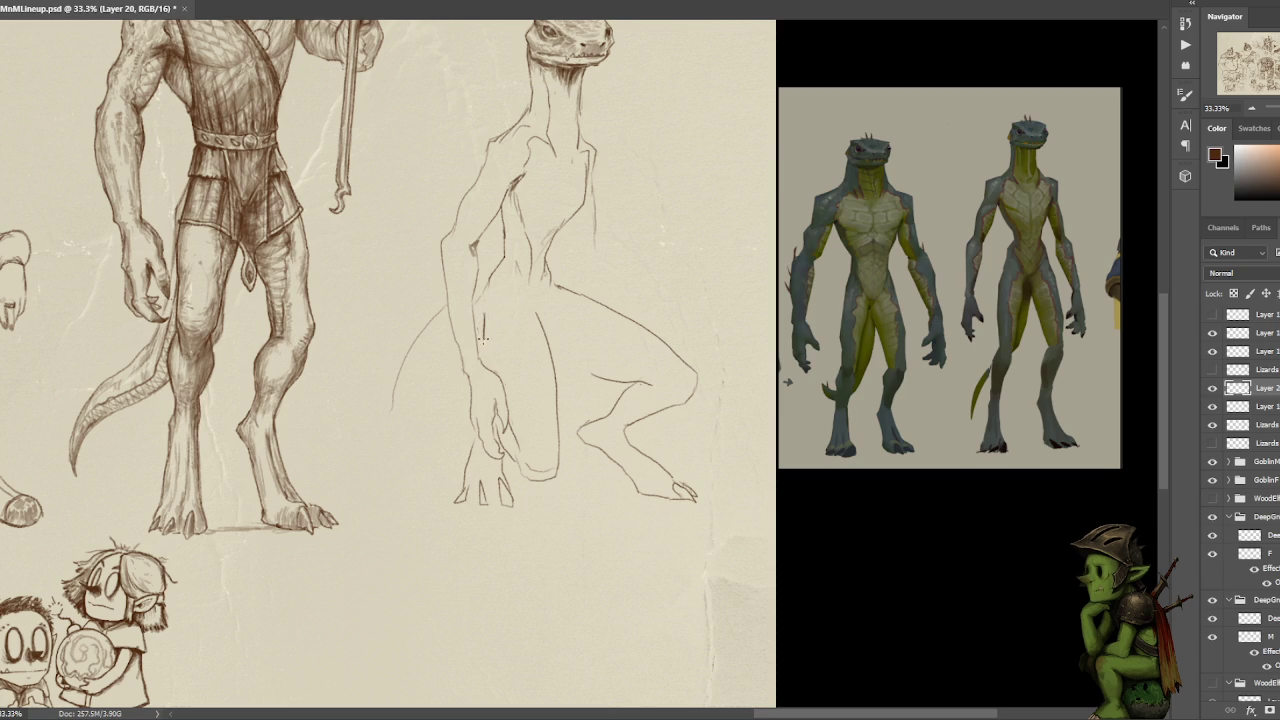
left_click_drag(484, 338, 485, 322)
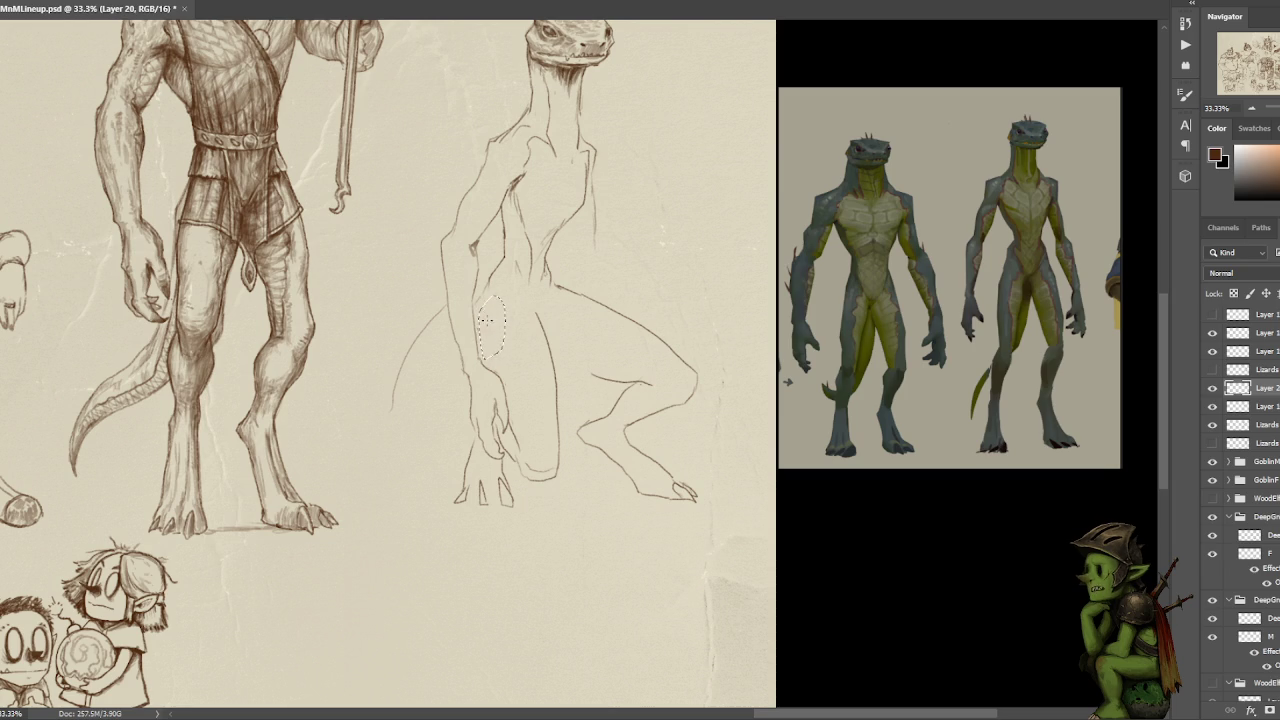
- Draw a long line from lower leg to hip and the arm arching down from it
key("ctrl+d")
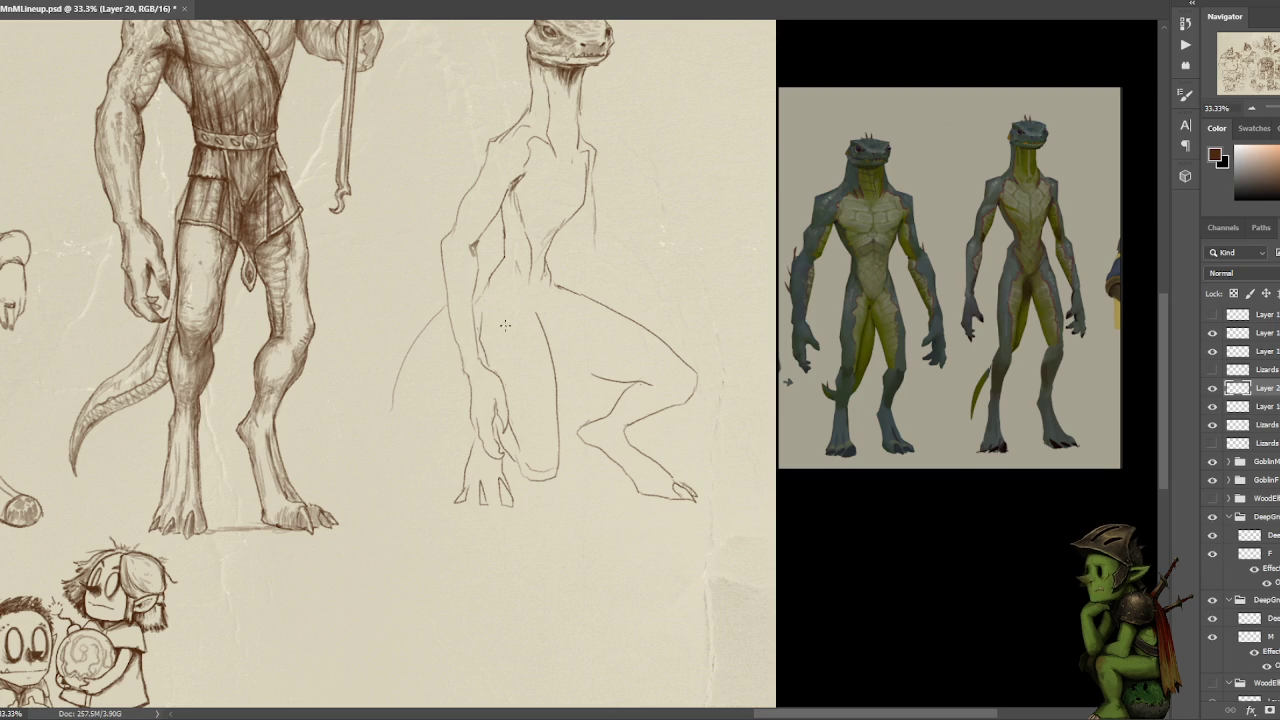
left_click_drag(557, 462, 545, 309)
key("ctrl+z")
key("ctrl+z")
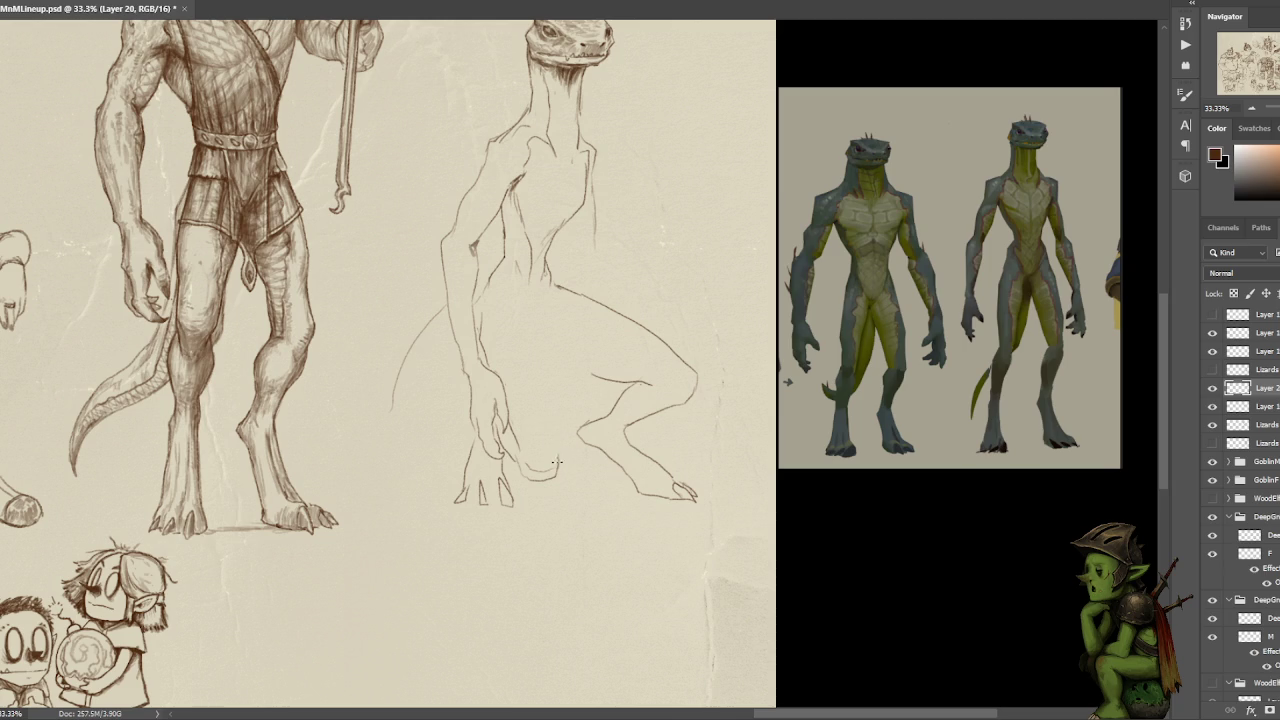
left_click_drag(550, 460, 539, 279)
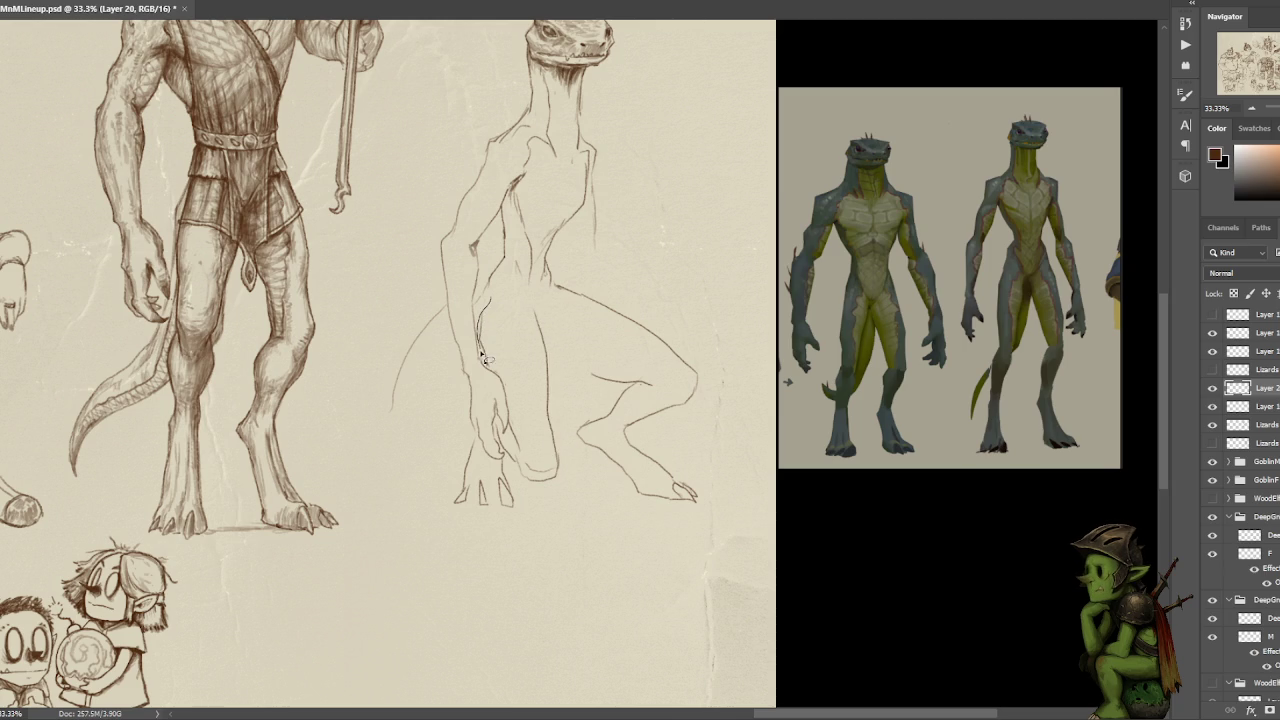
mouse_move(550, 319)
left_mouse_down()
mouse_move(512, 336)
mouse_move(517, 424)
left_mouse_up()
- Lasso the hand and claws and Free Transform them slightly right
mouse_move(506, 440)
left_mouse_down()
mouse_move(498, 422)
mouse_move(510, 468)
mouse_move(490, 462)
mouse_move(572, 400)
mouse_move(547, 400)
left_mouse_up()
key("ctrl+t")
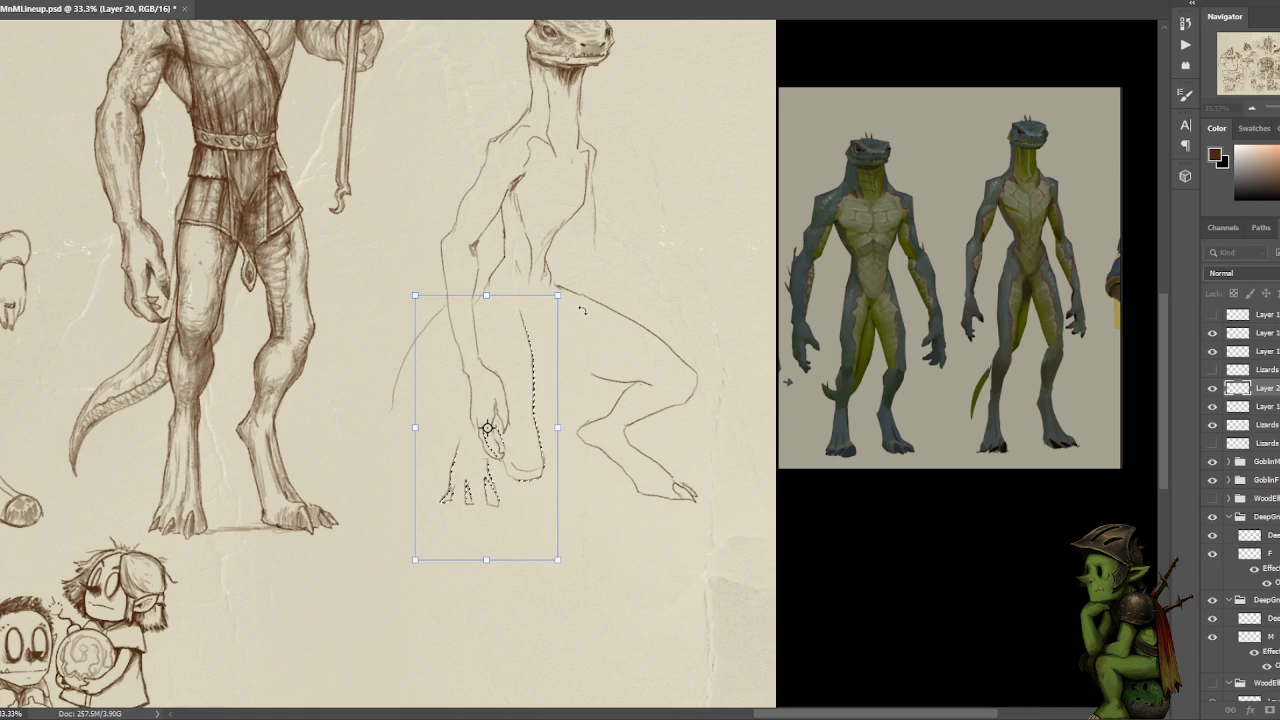
left_click_drag(538, 374, 542, 369)
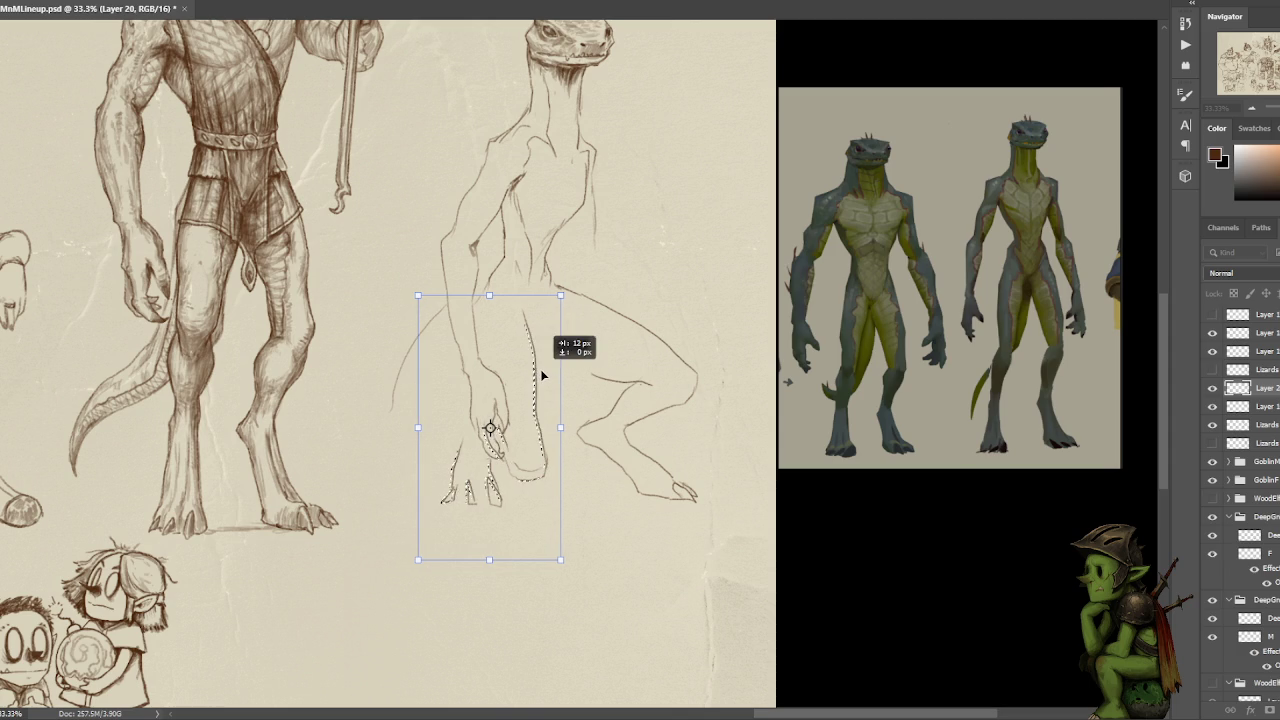
key("Return")
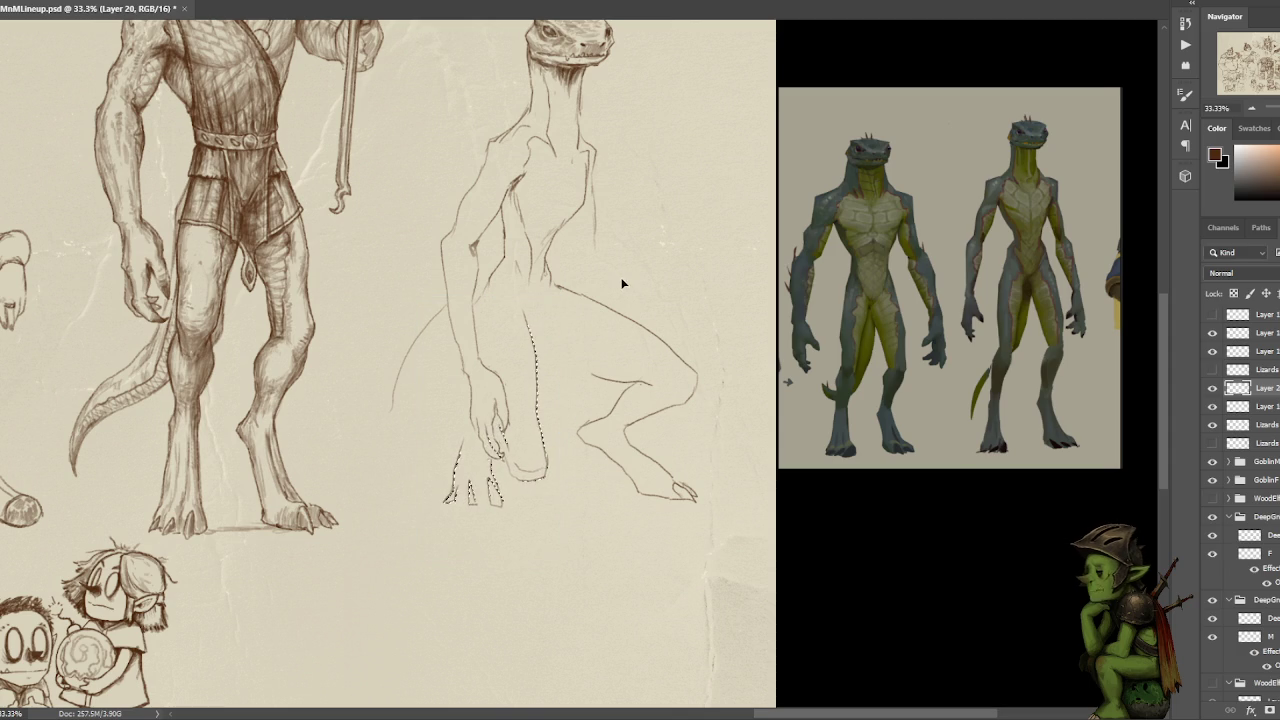
- Zoom in to select a finger, then zoom back out to view the whole lizard sketch
scroll(520, 351, "up", 2)
left_click_drag(530, 322, 570, 267)
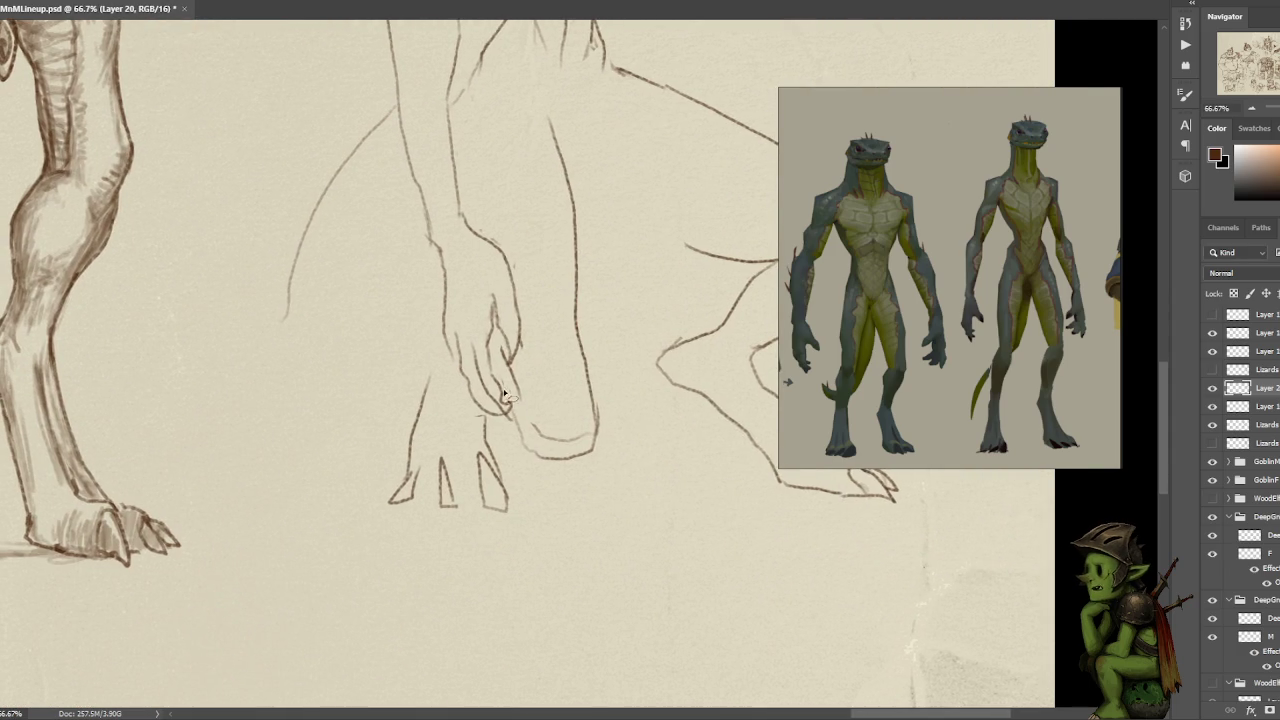
mouse_move(512, 414)
left_mouse_down()
mouse_move(488, 376)
mouse_move(512, 414)
left_mouse_up()
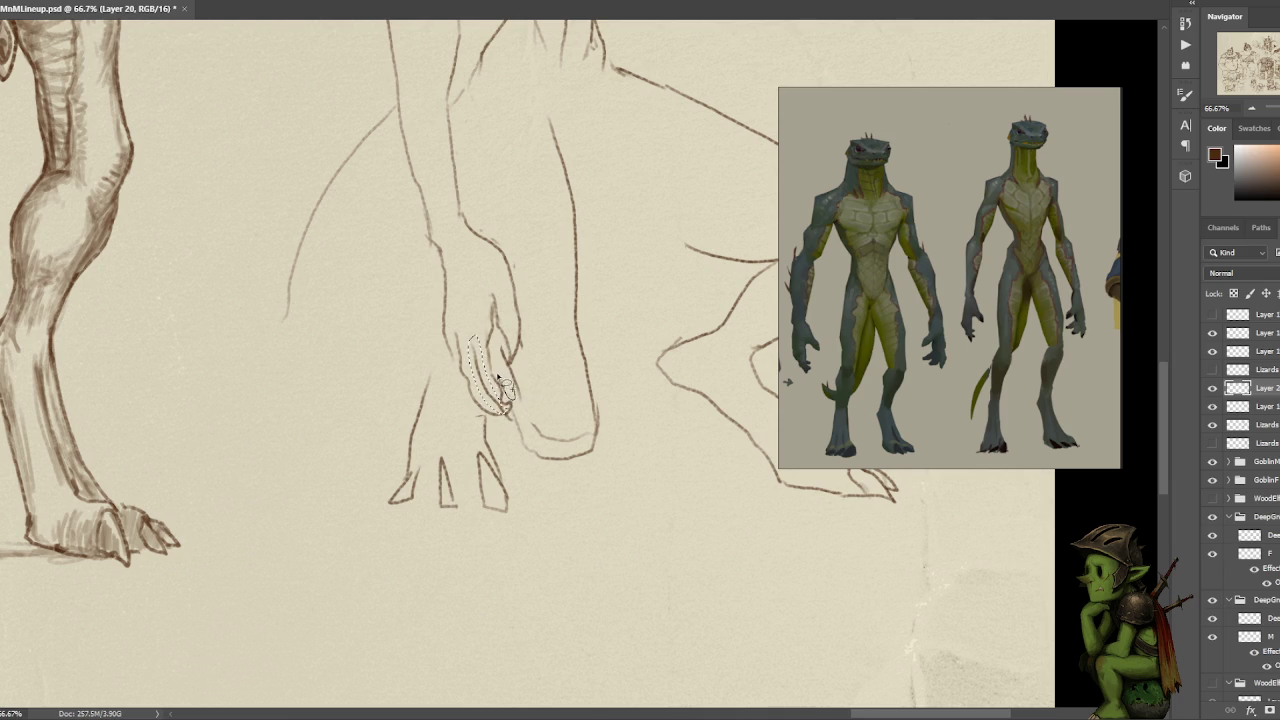
key("ctrl+d")
key("ctrl+minus")
key("ctrl+minus")
mouse_move(571, 523)
left_mouse_down()
mouse_move(557, 476)
mouse_move(520, 526)
mouse_move(597, 483)
left_mouse_up()
key("ctrl+minus")
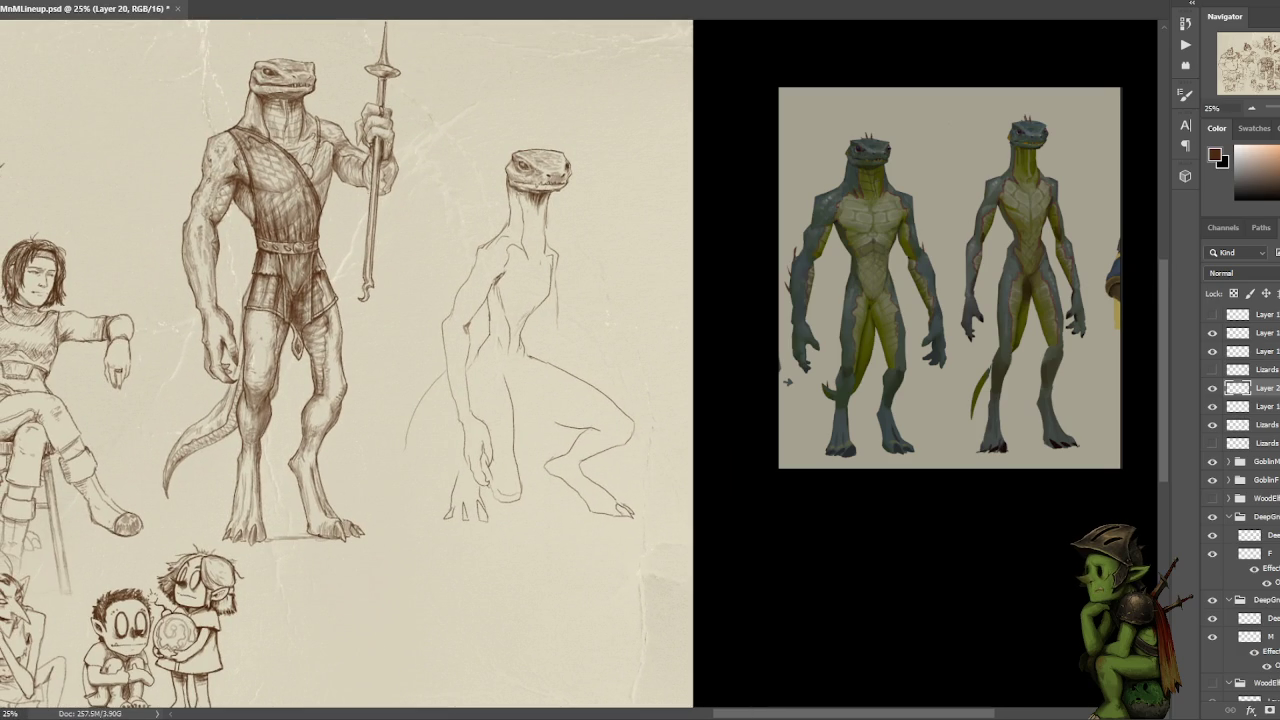
key("alt+Tab")
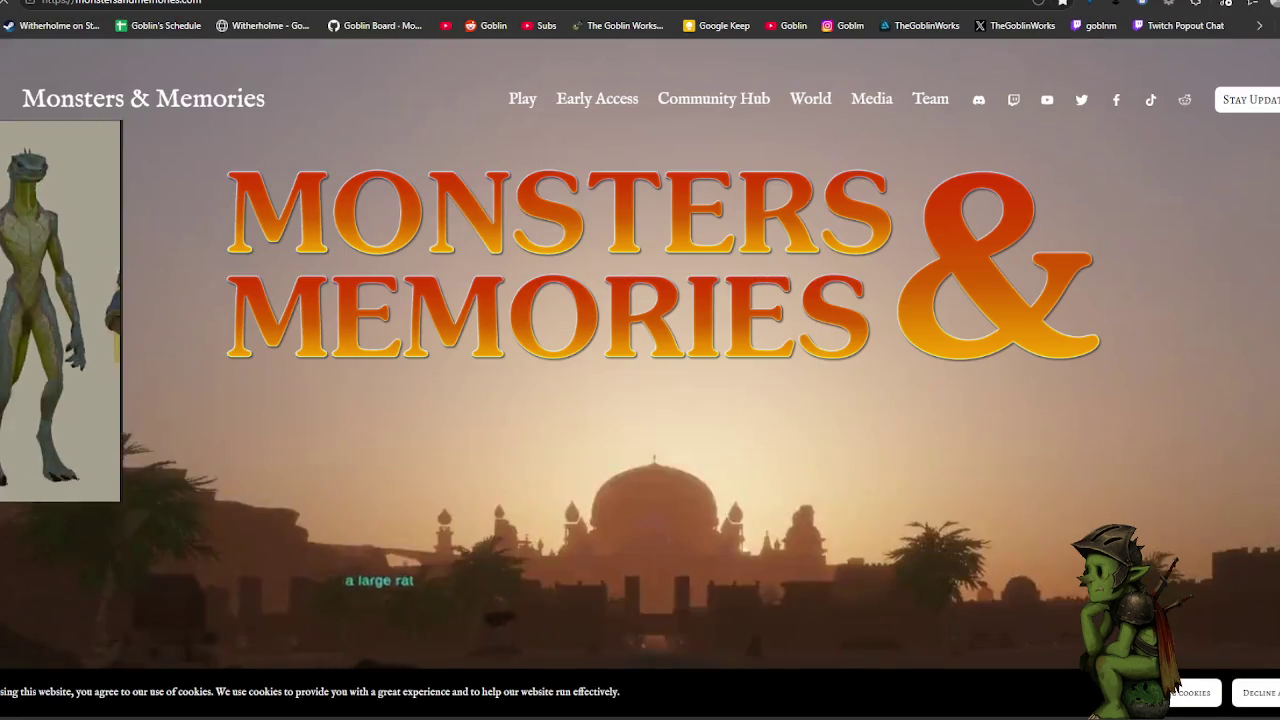
- Go to the site's Media page and open the Concept Art gallery
left_click(872, 104)
scroll(903, 360, "down", 3)
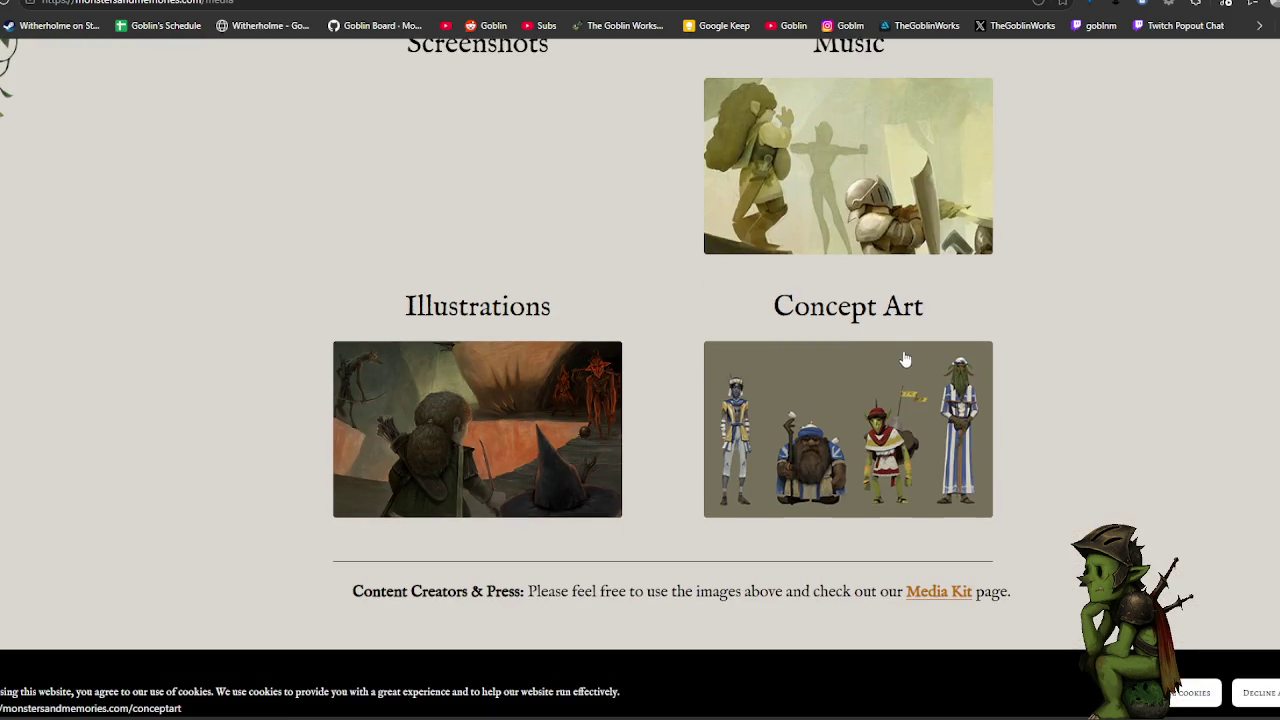
left_click(903, 360)
- Scroll down to the lizard-folk sketches and enlarge the armored frog-warrior image
scroll(917, 328, "down", 3)
scroll(917, 328, "down", 3)
scroll(922, 342, "down", 2)
scroll(925, 345, "down", 2)
scroll(927, 342, "down", 2)
scroll(928, 339, "down", 2)
scroll(928, 339, "down", 2)
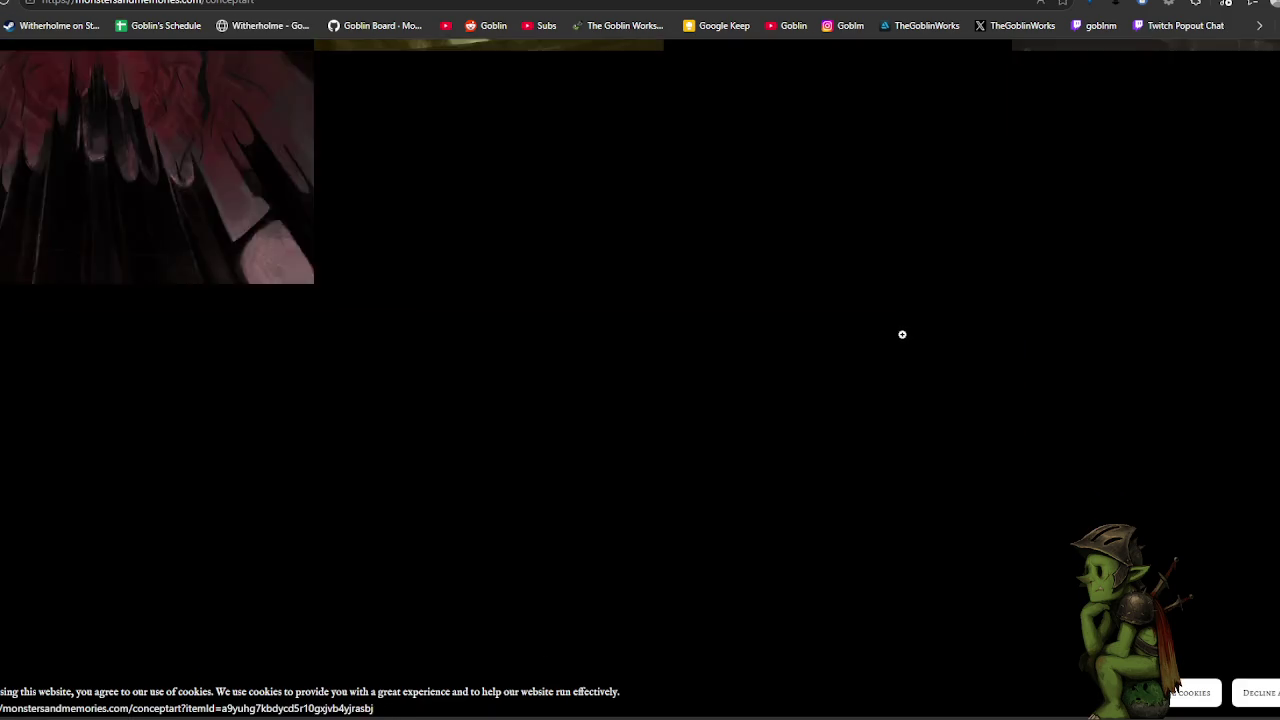
scroll(902, 334, "down", 4)
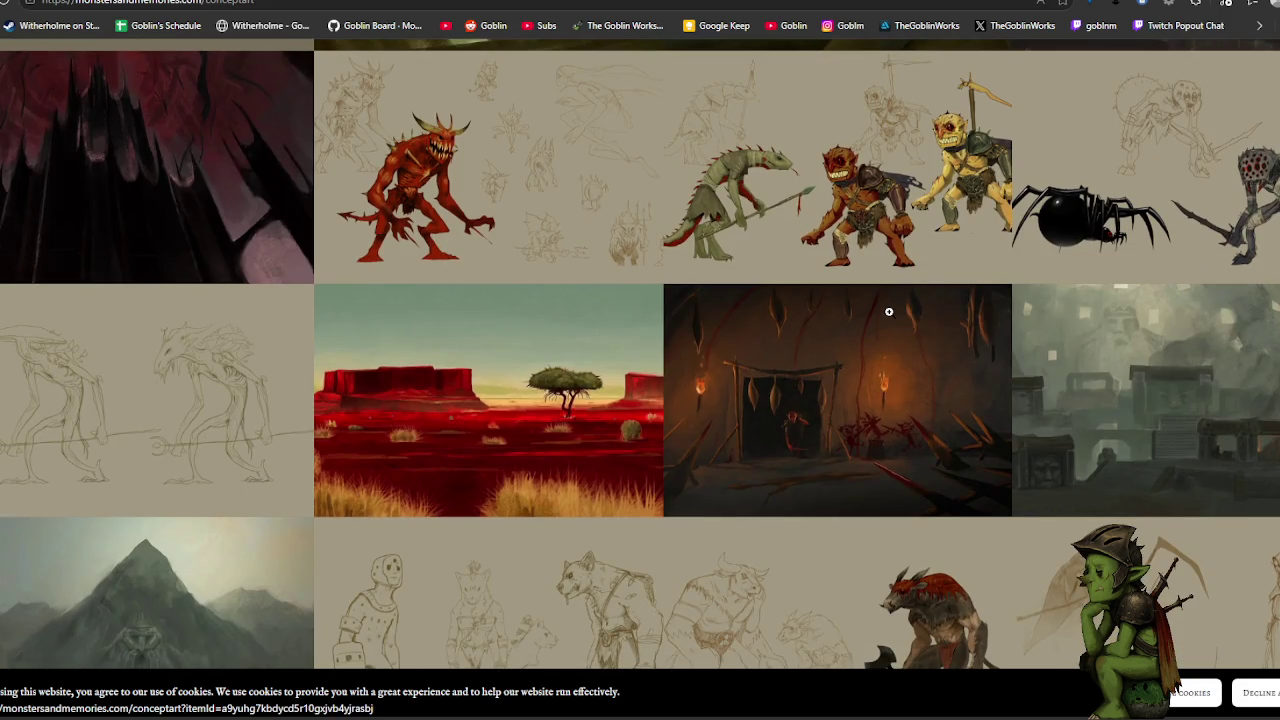
scroll(887, 312, "down", 4)
scroll(887, 312, "down", 3)
scroll(887, 314, "down", 3)
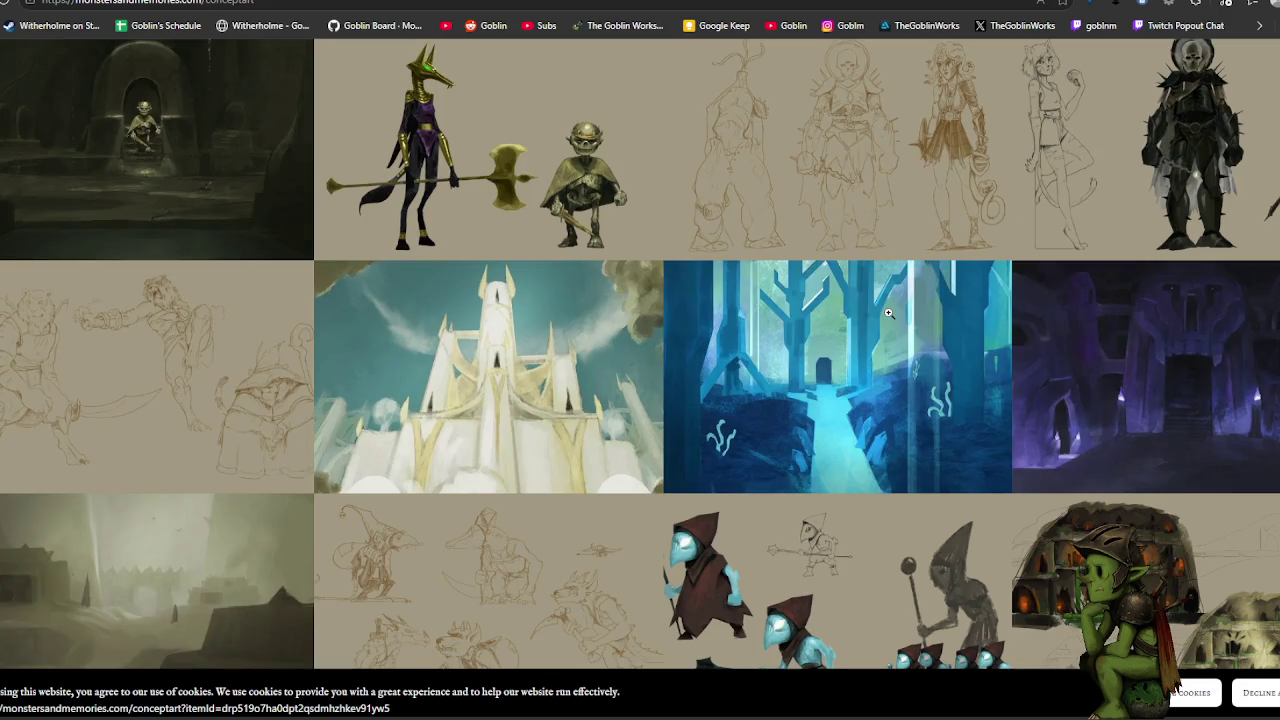
scroll(889, 330, "down", 2)
scroll(889, 331, "down", 3)
scroll(889, 331, "down", 3)
scroll(888, 331, "down", 3)
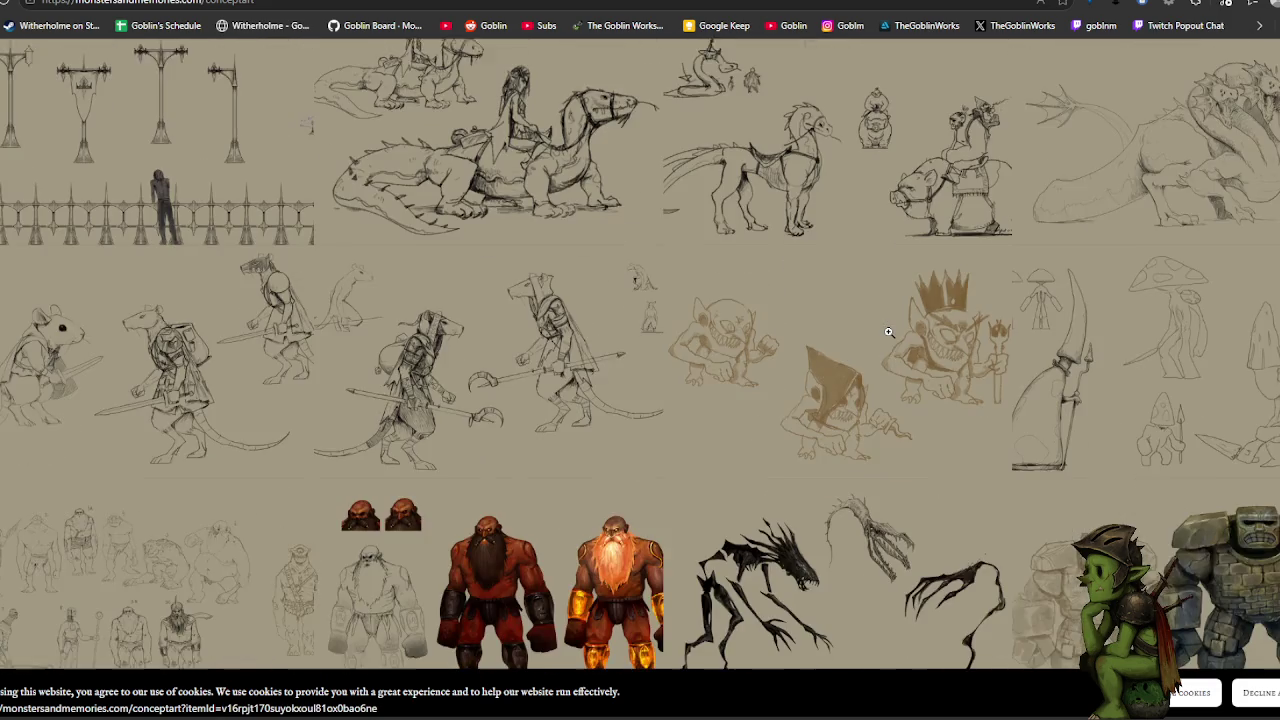
scroll(888, 332, "down", 2)
scroll(888, 332, "down", 2)
scroll(888, 332, "down", 3)
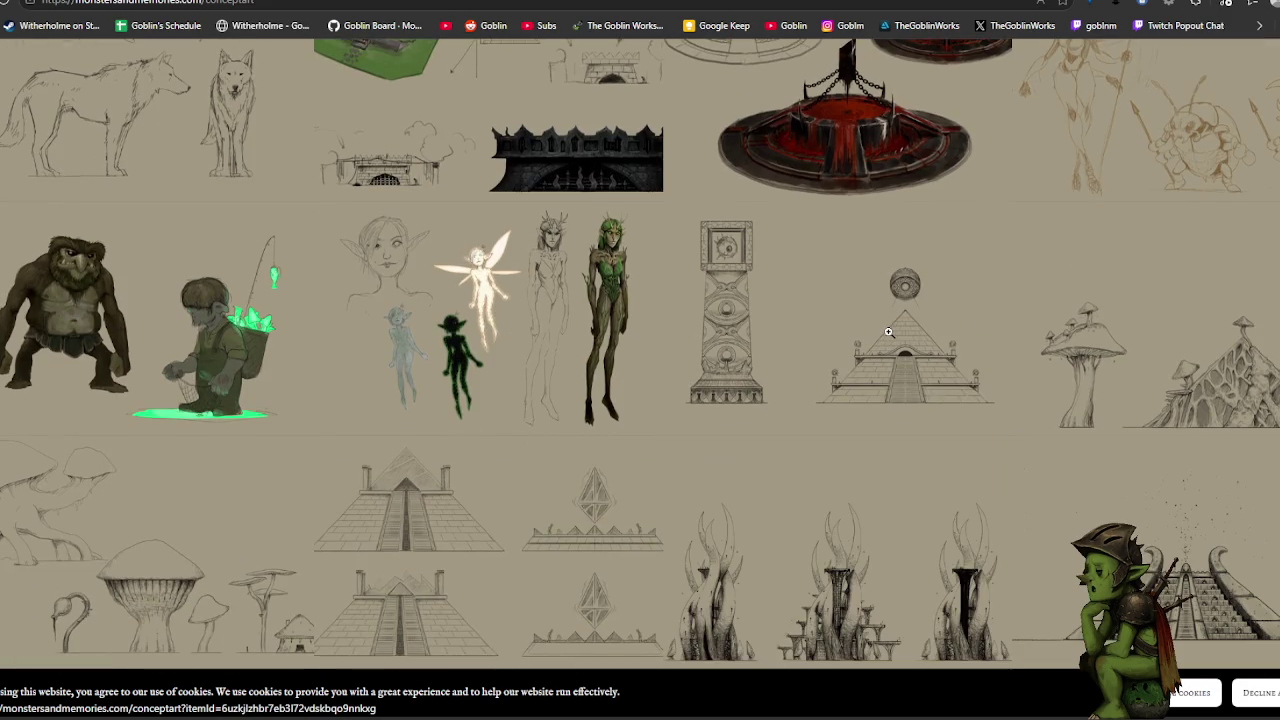
scroll(888, 332, "down", 3)
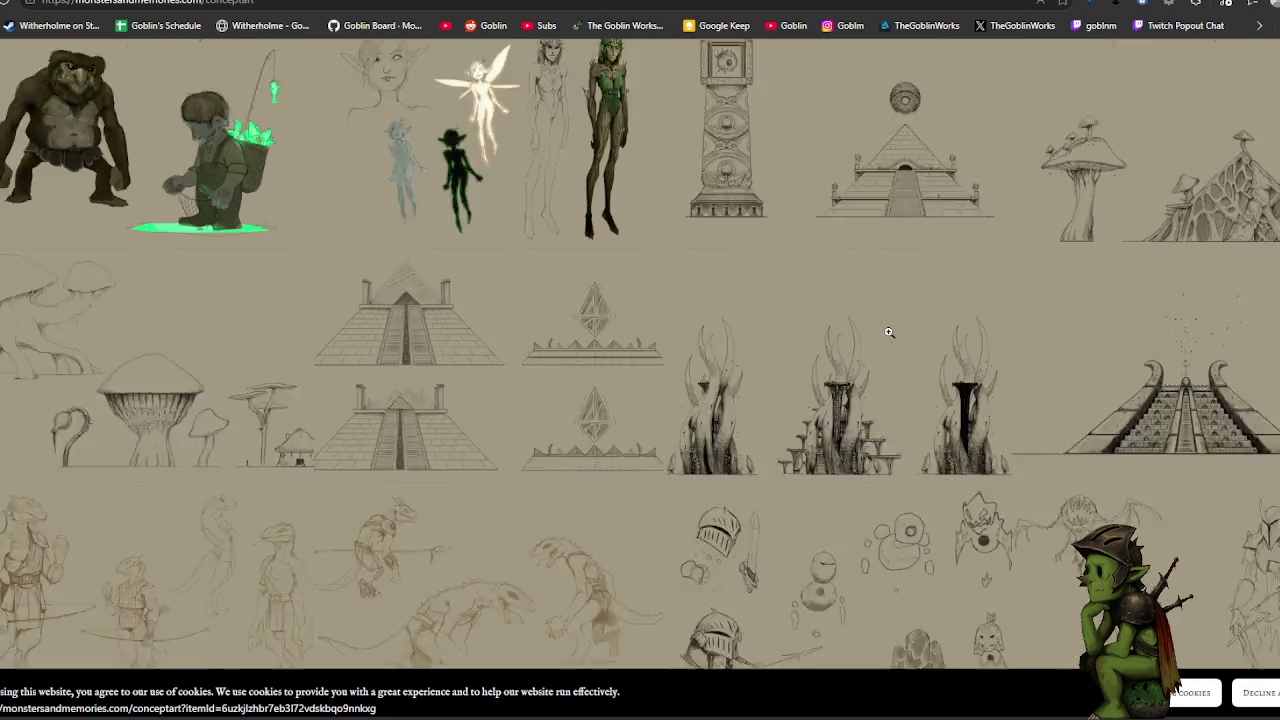
scroll(888, 332, "down", 3)
scroll(888, 332, "down", 3)
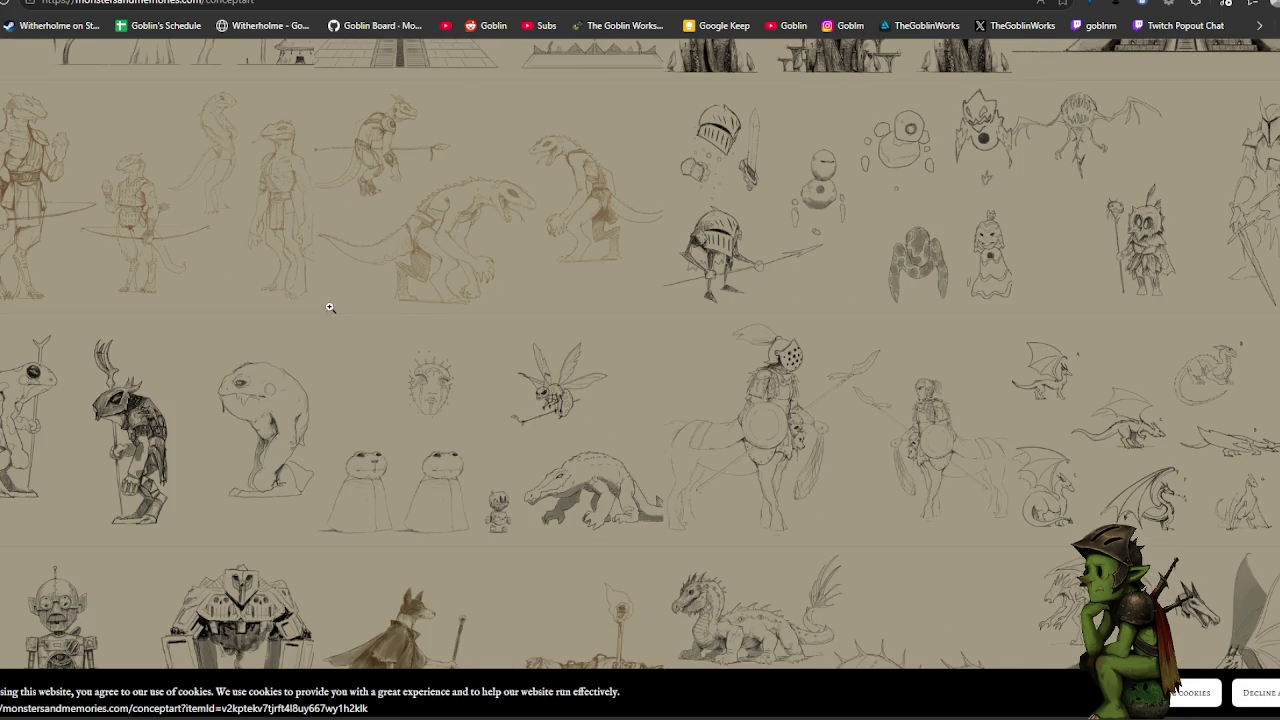
left_click(167, 440)
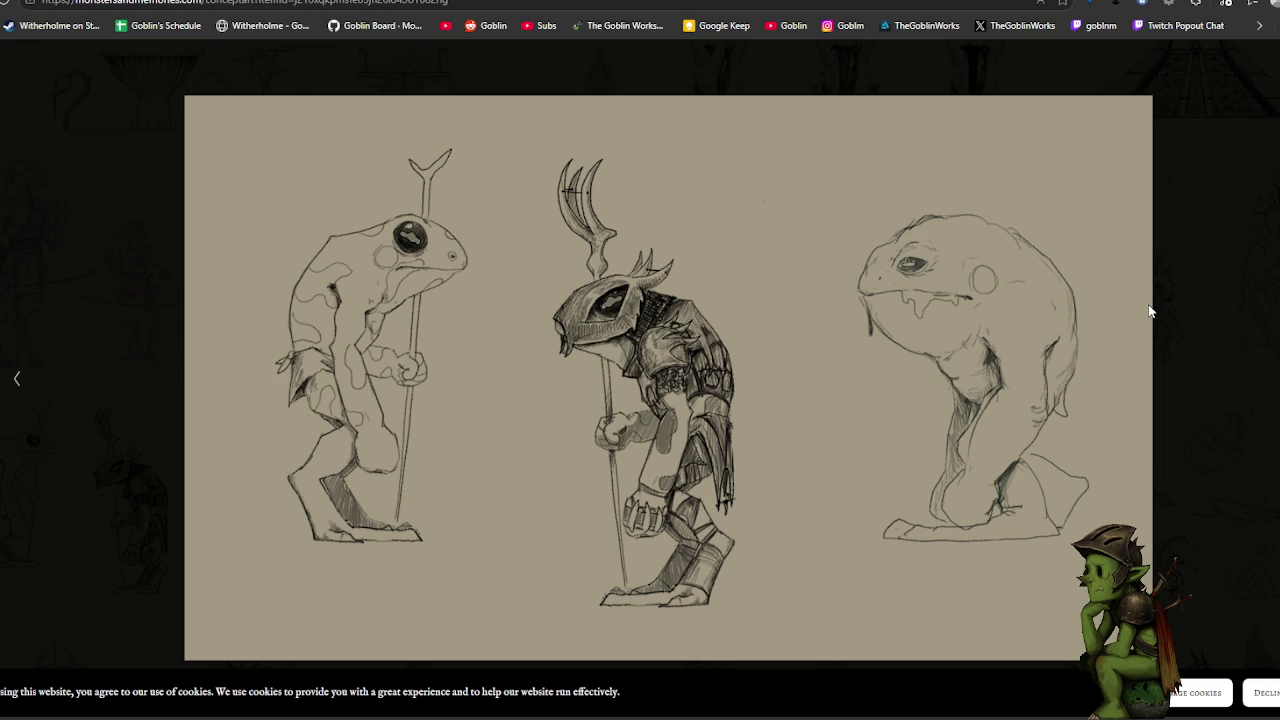
key("Right")
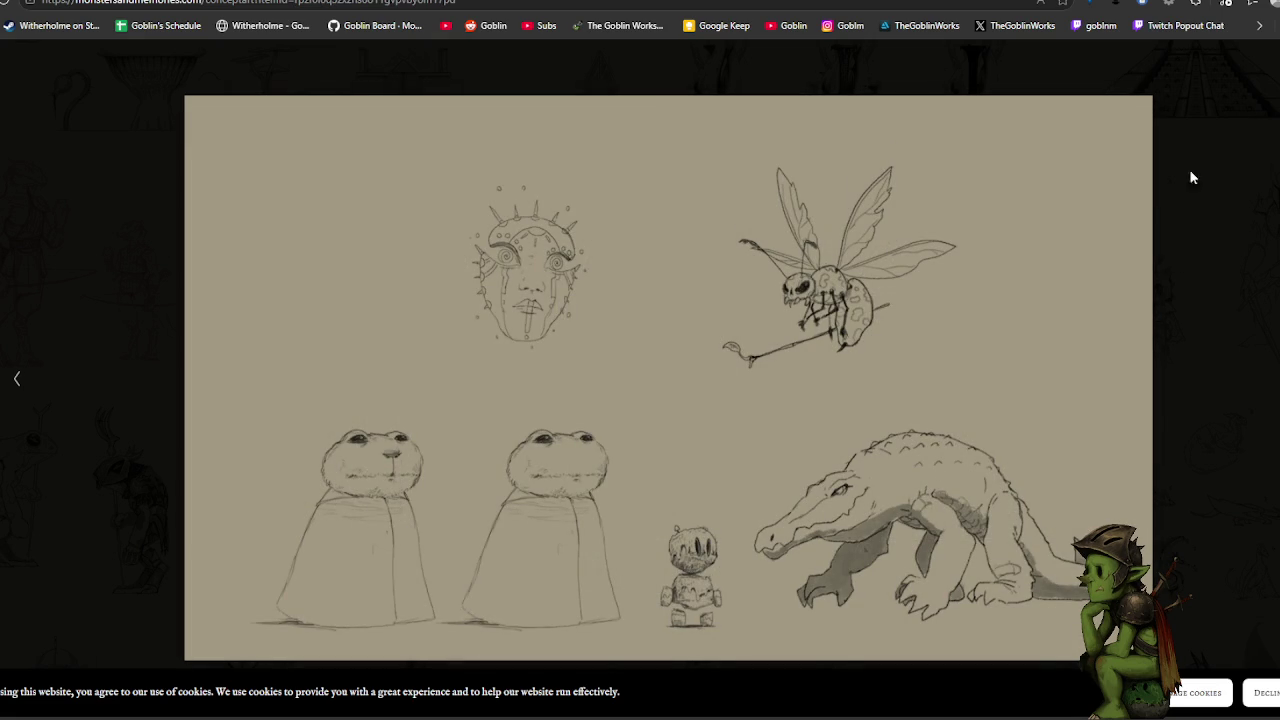
left_click(1166, 171)
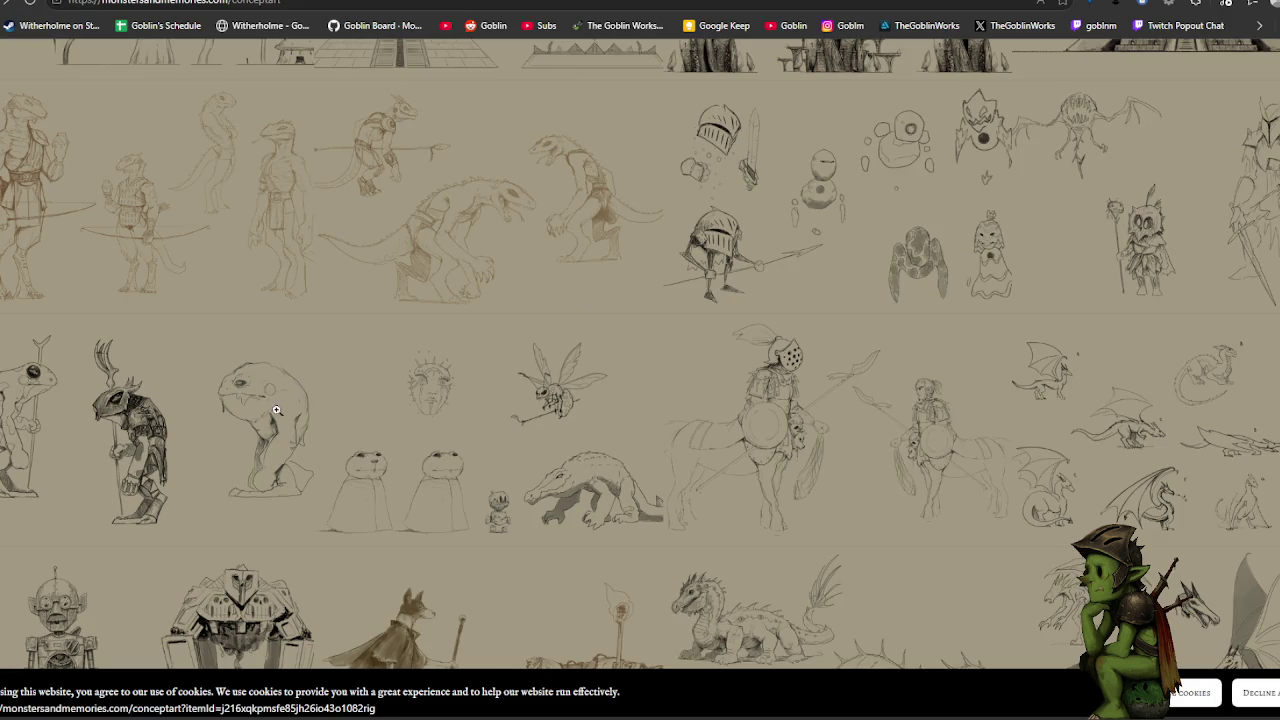
left_click(180, 441)
left_click(1063, 226)
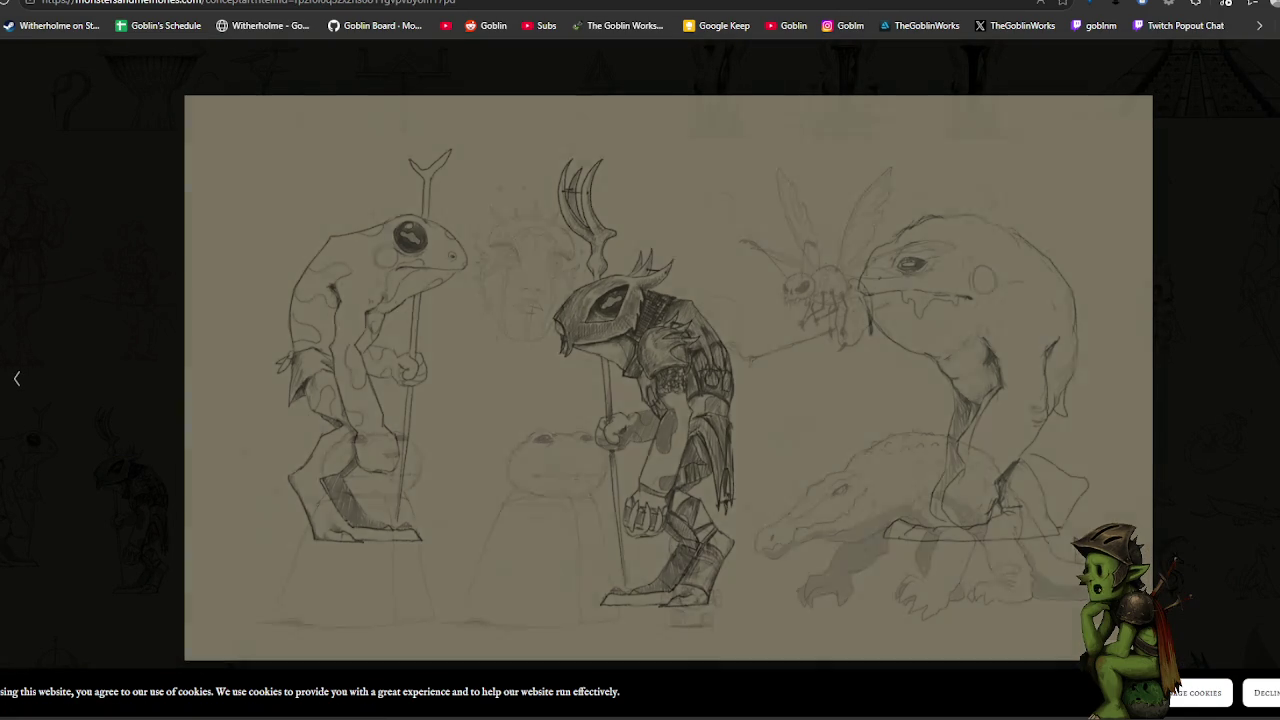
left_click(1258, 138)
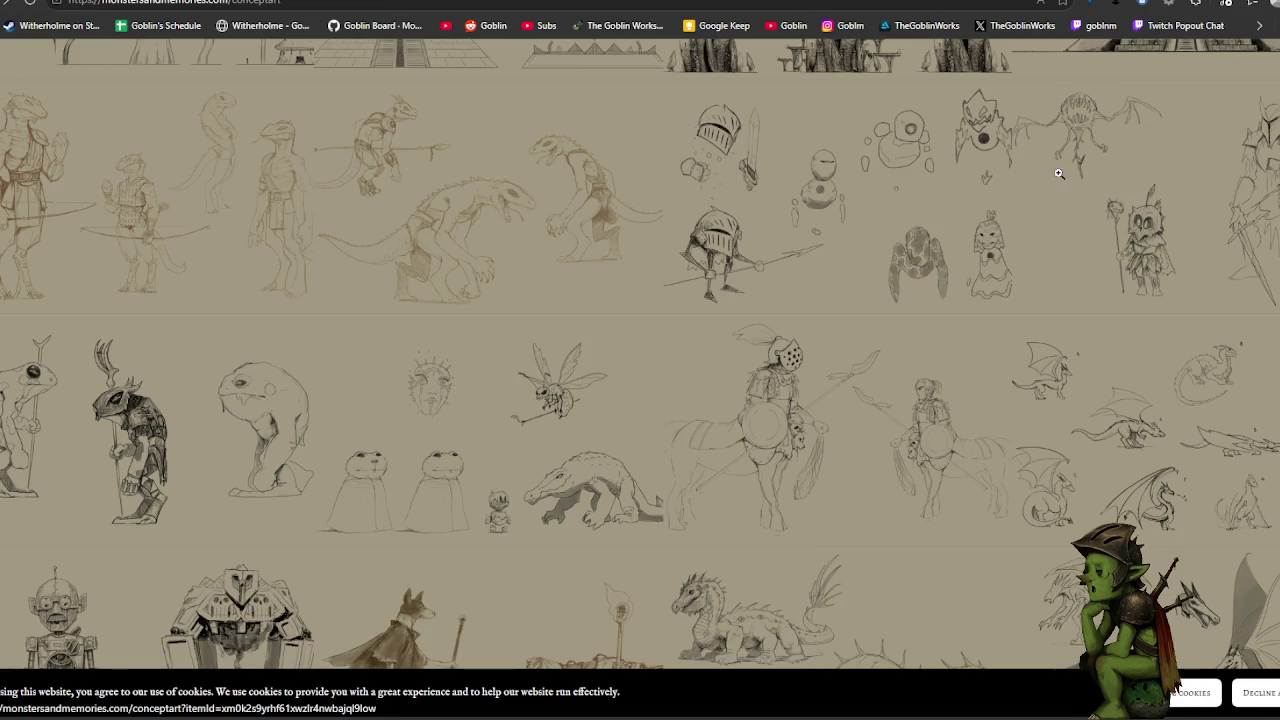
left_click(545, 234)
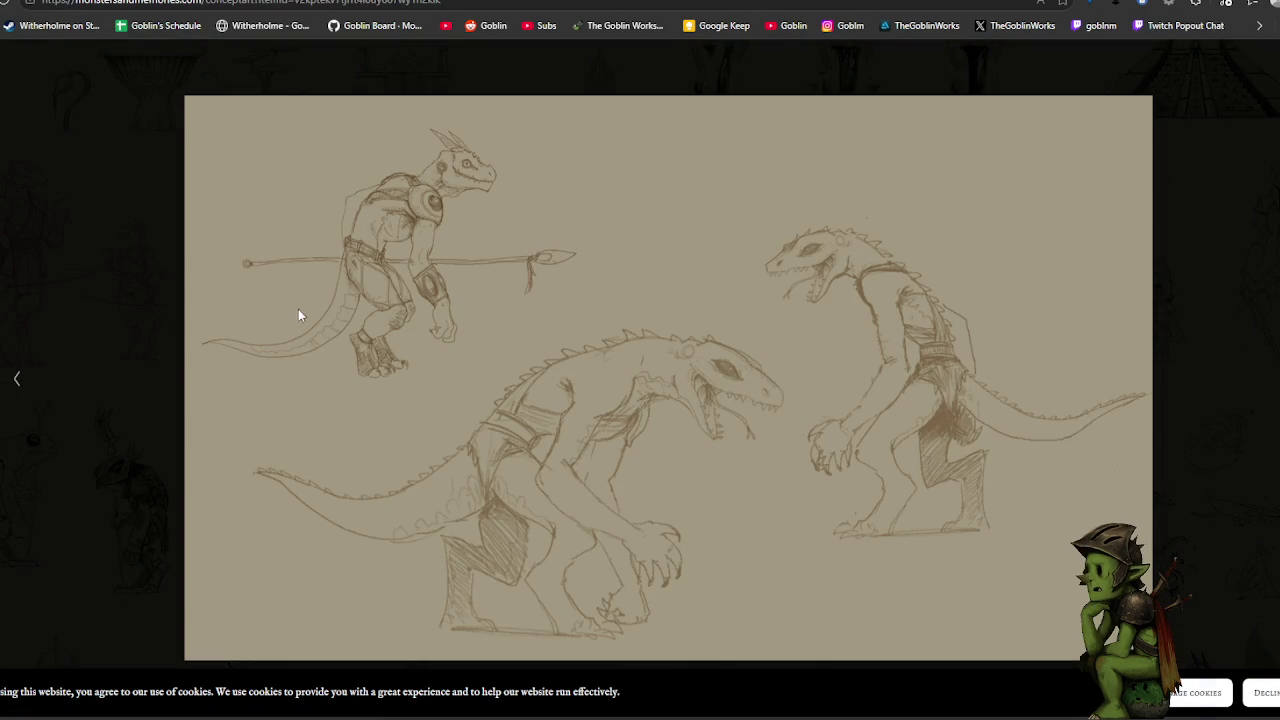
left_click(18, 378)
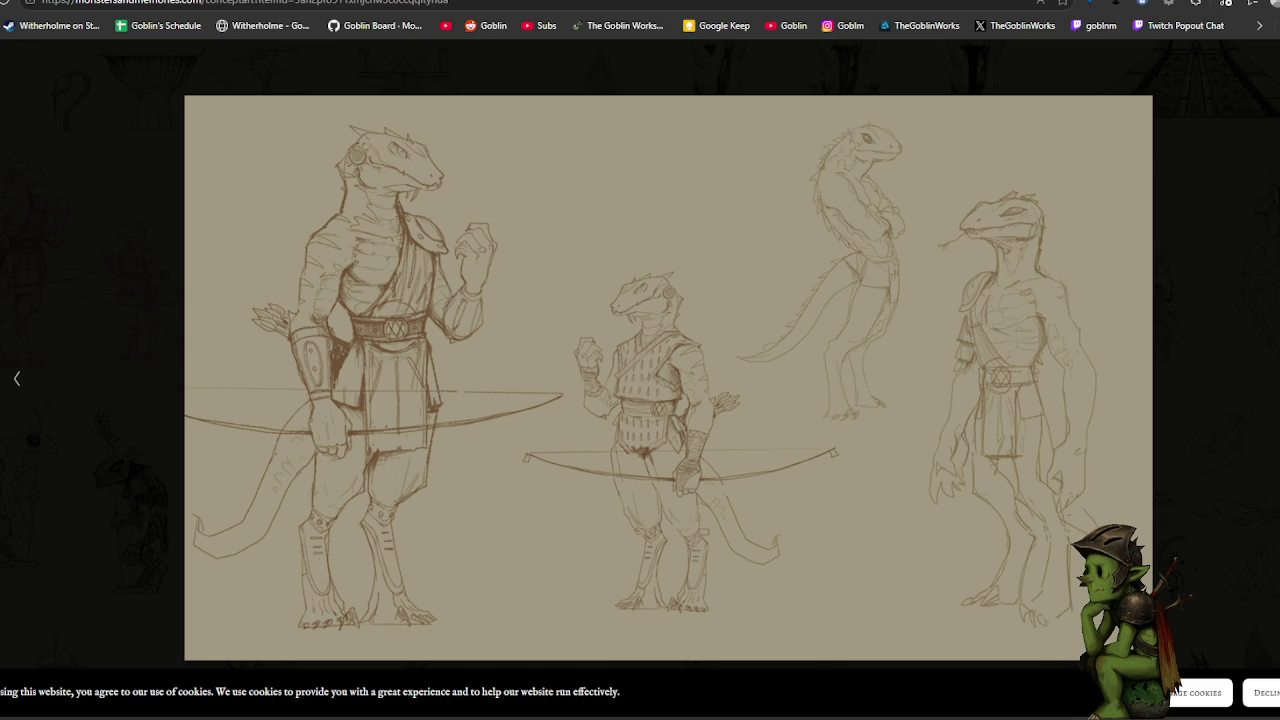
key("Escape")
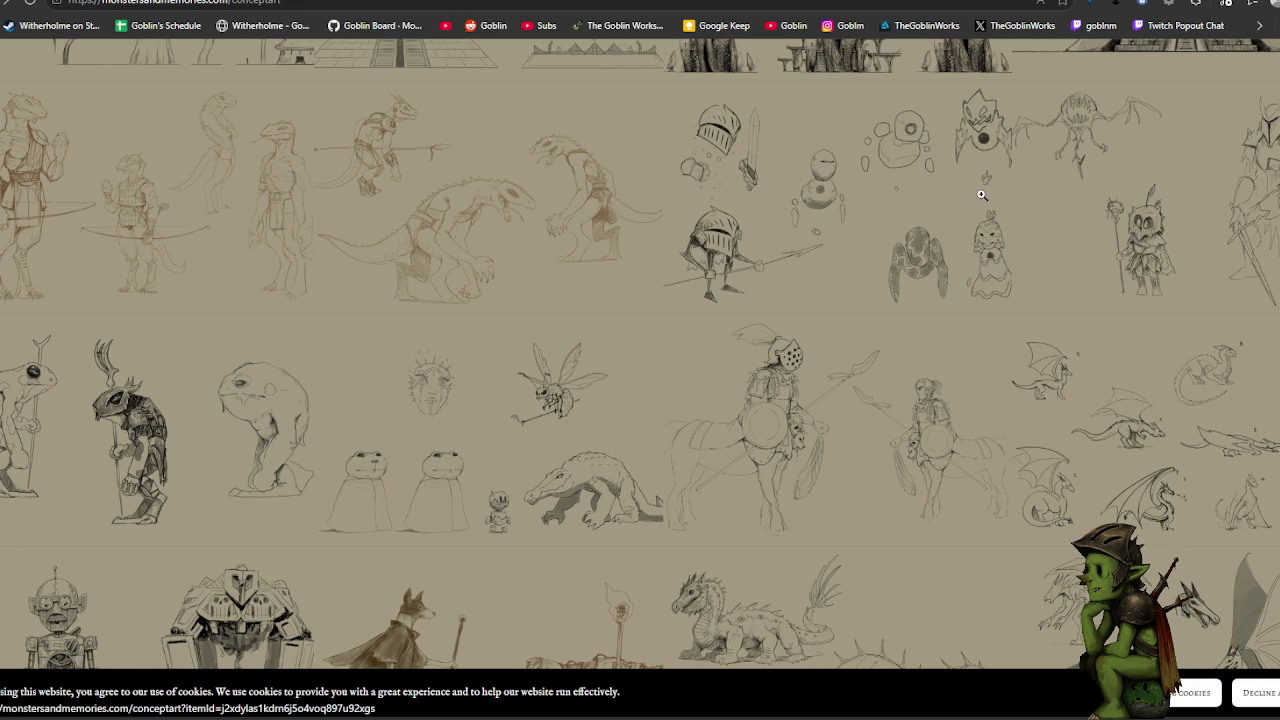
scroll(983, 193, "up", 2)
scroll(983, 195, "down", 3)
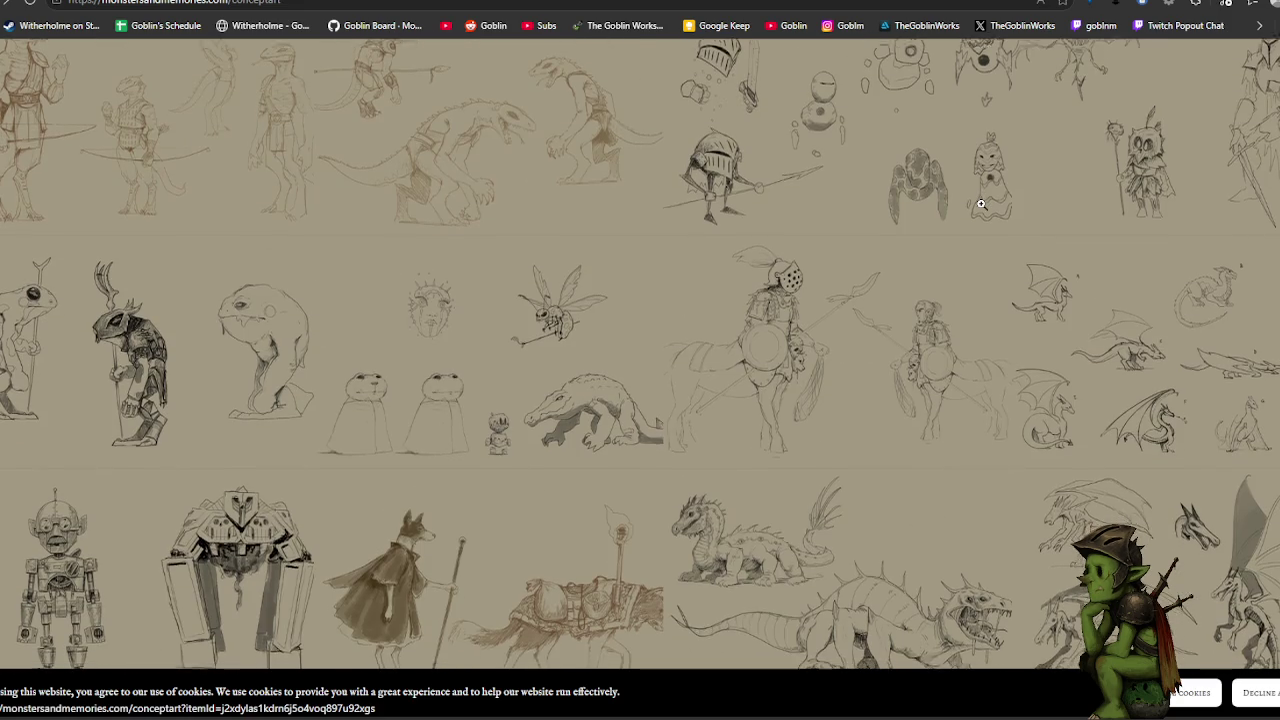
scroll(981, 200, "down", 1)
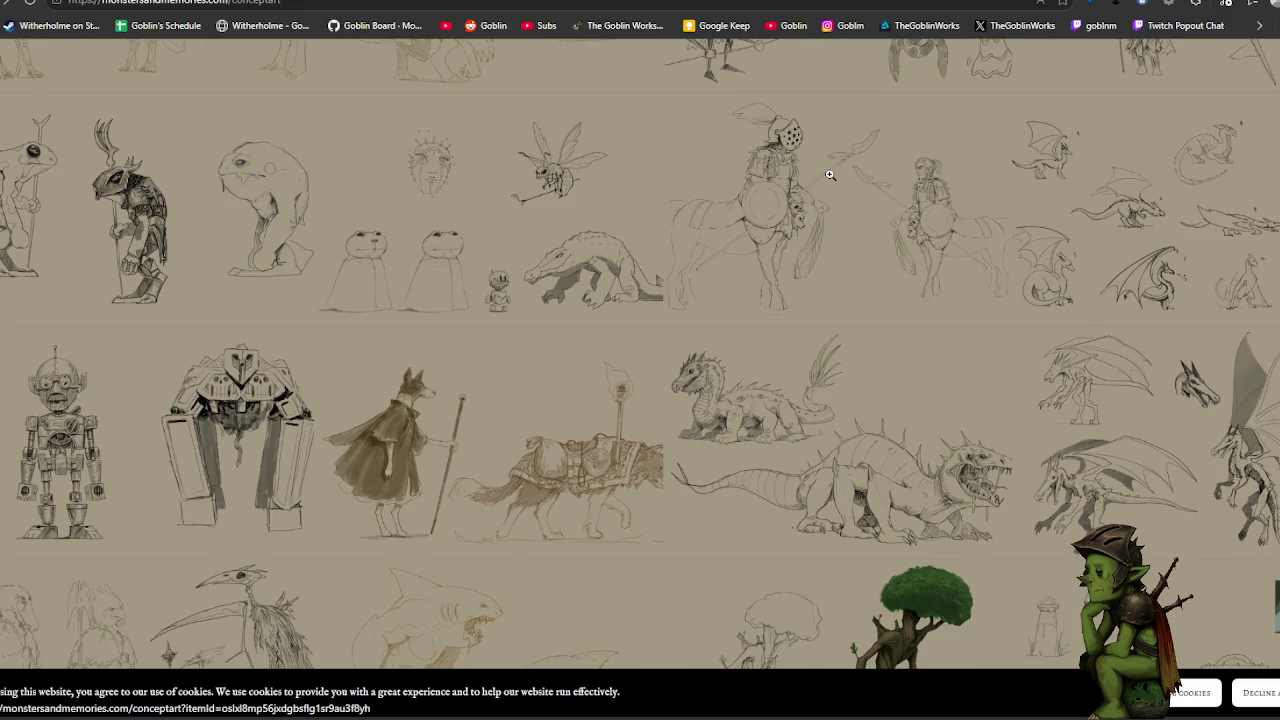
scroll(830, 175, "down", 3)
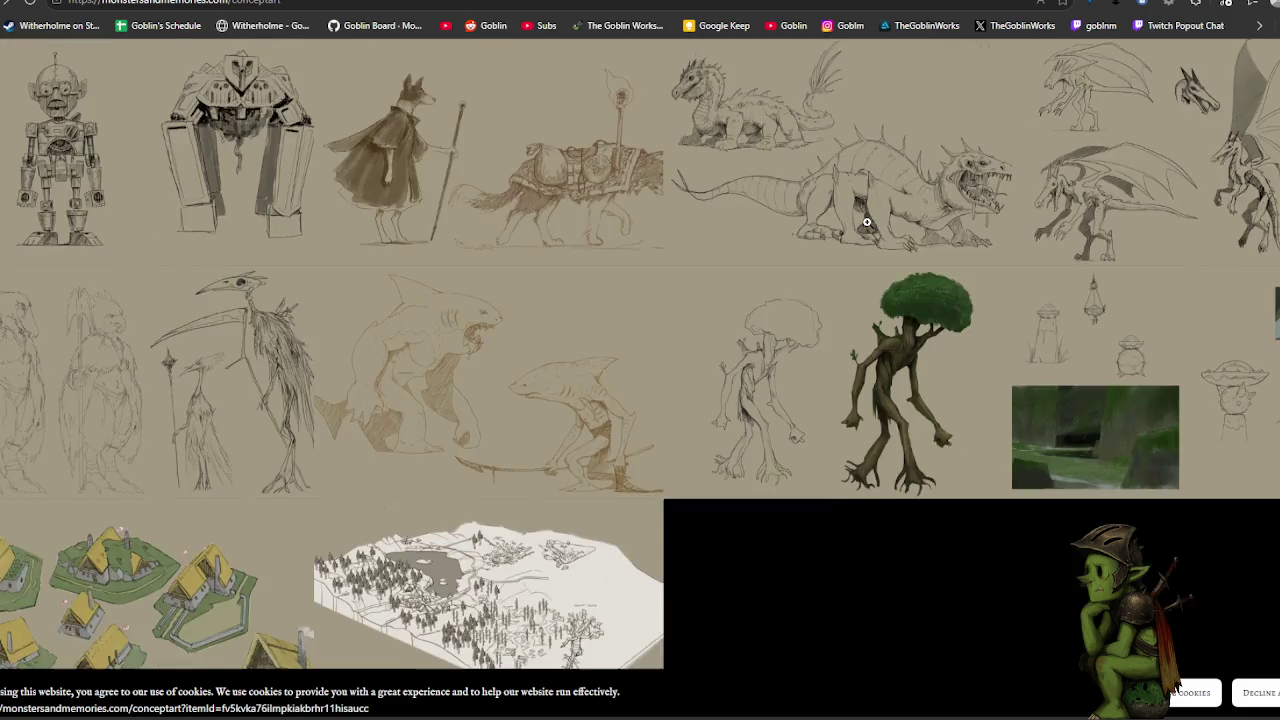
scroll(845, 200, "up", 4)
scroll(866, 223, "up", 4)
scroll(866, 223, "up", 2)
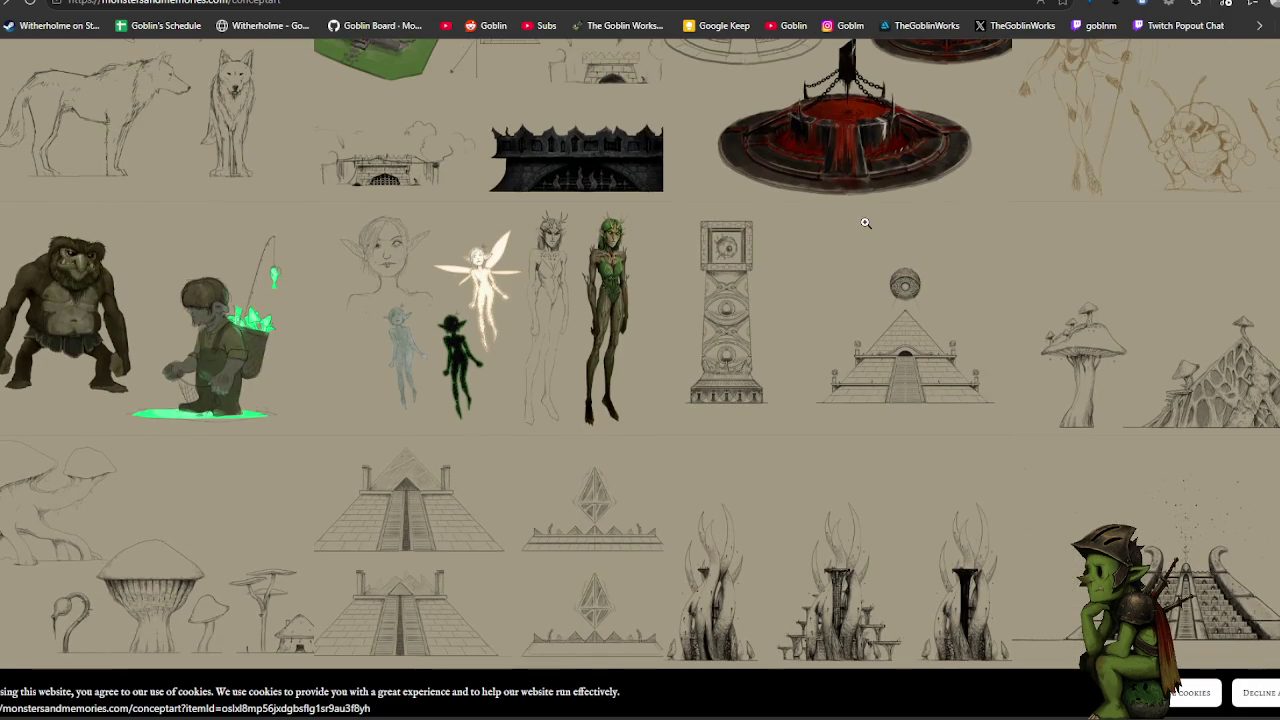
left_click(503, 327)
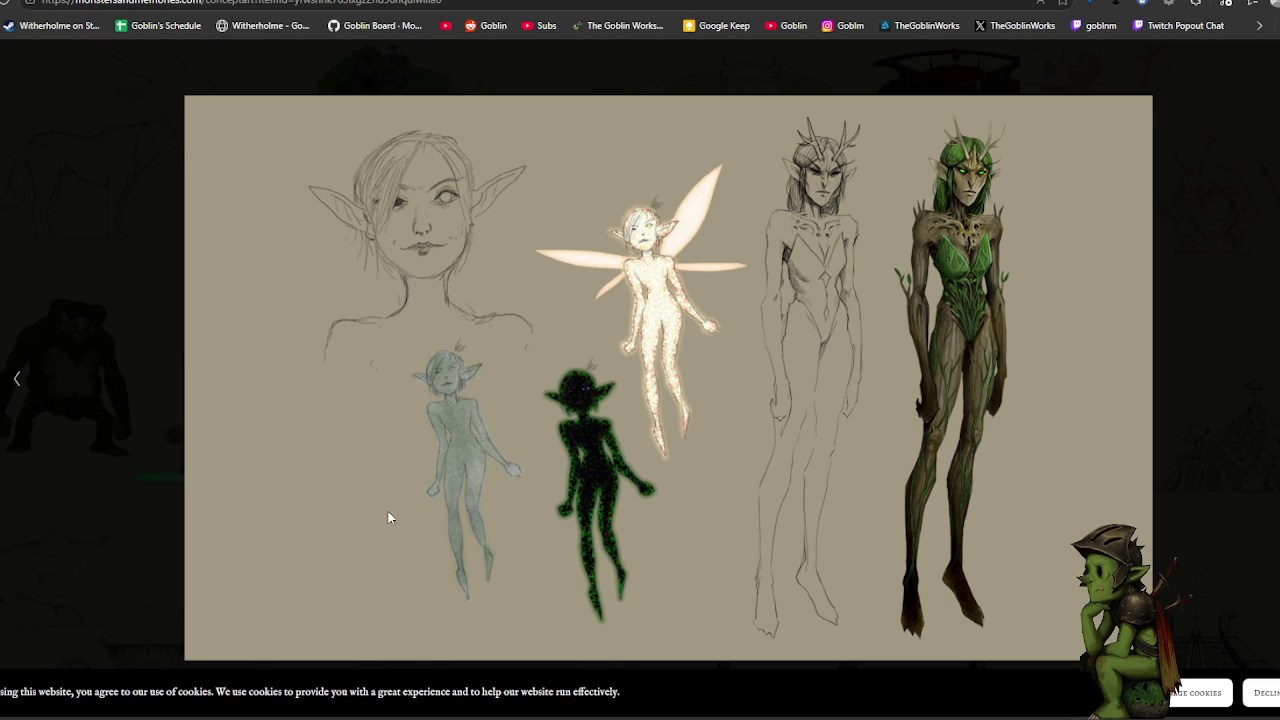
left_click(1197, 277)
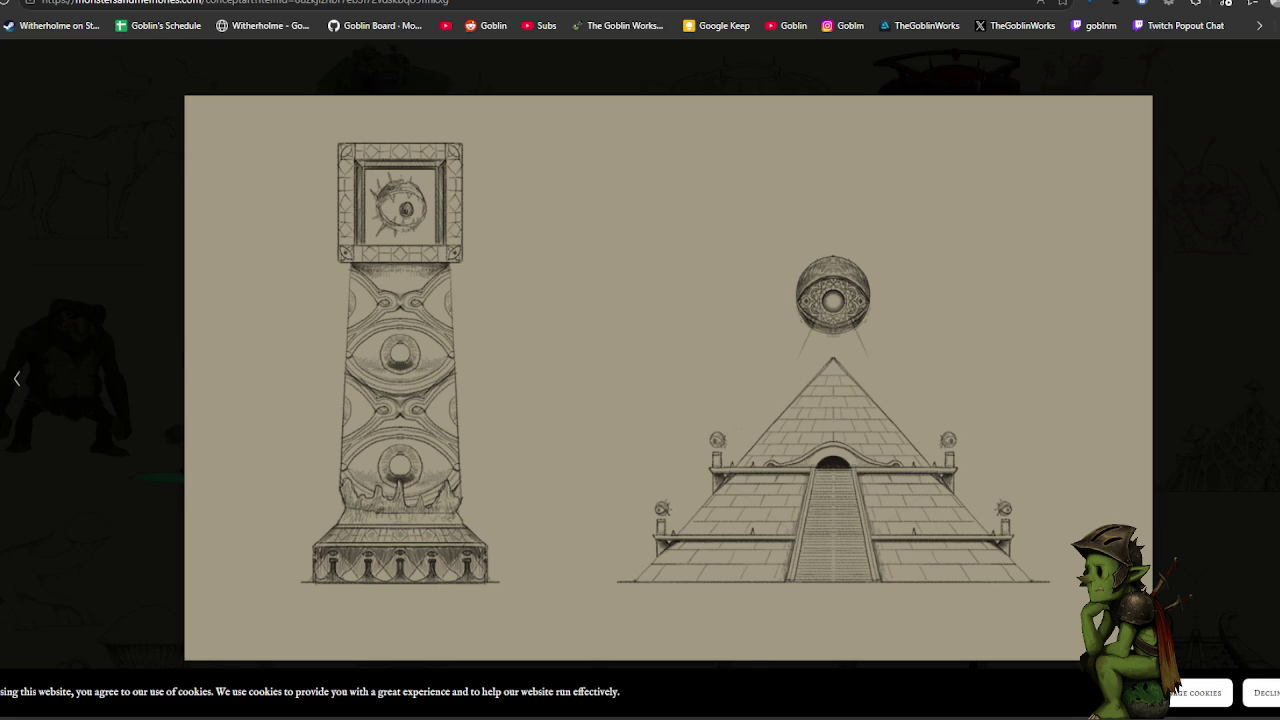
key("Escape")
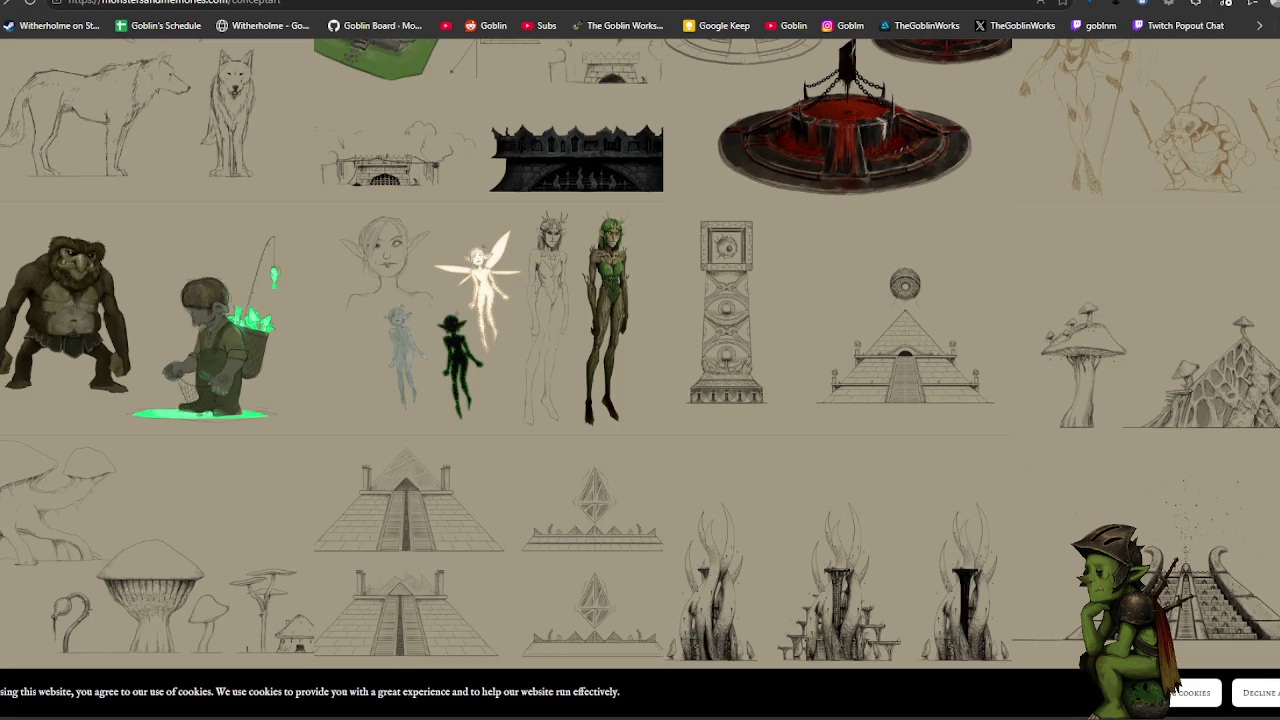
scroll(900, 155, "down", 3)
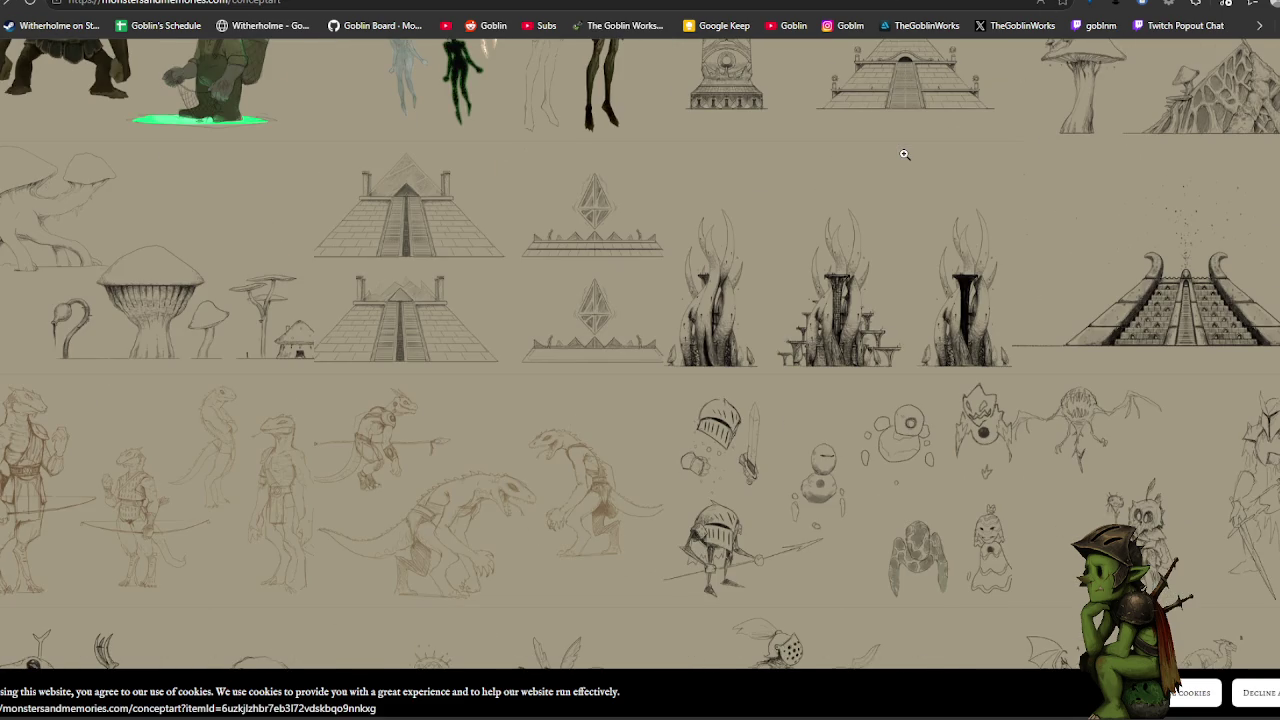
scroll(903, 170, "up", 3)
left_click(588, 232)
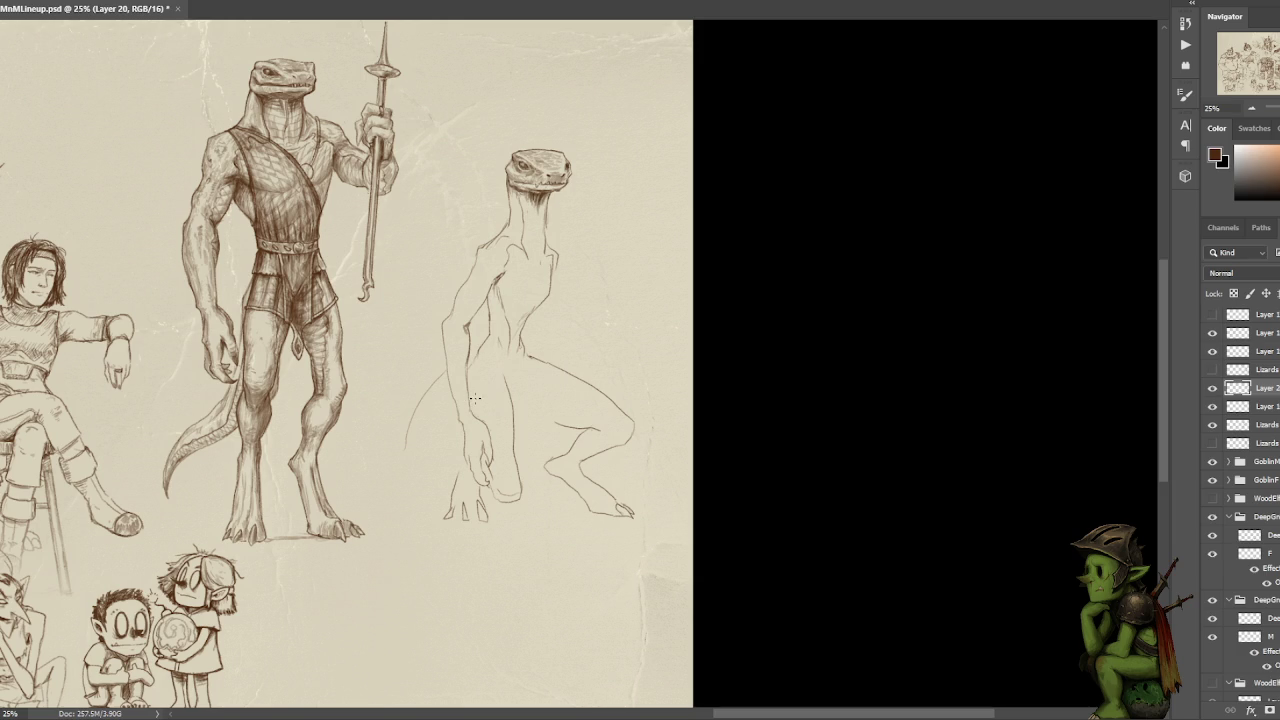
- Add a short torso-edge line and redraw the lizard's right arm line
left_click_drag(551, 293, 545, 318)
key("ctrl+z")
mouse_move(546, 322)
left_mouse_down()
mouse_move(607, 381)
mouse_move(540, 415)
left_mouse_up()
- Erase the rough and stray lines around the lizard's thigh with lasso selections
key("l")
key("ctrl+d")
key("b")
key("l")
left_click_drag(552, 422, 524, 404)
key("Delete")
- Redraw the lines across the lizard's thigh and add a short hip line
left_click_drag(556, 422, 531, 409)
mouse_move(594, 426)
left_mouse_down()
mouse_move(538, 419)
mouse_move(549, 417)
left_mouse_up()
key("ctrl+z")
key("ctrl+z")
mouse_move(592, 430)
left_mouse_down()
mouse_move(511, 399)
mouse_move(508, 366)
left_mouse_up()
key("ctrl+z")
key("ctrl+z")
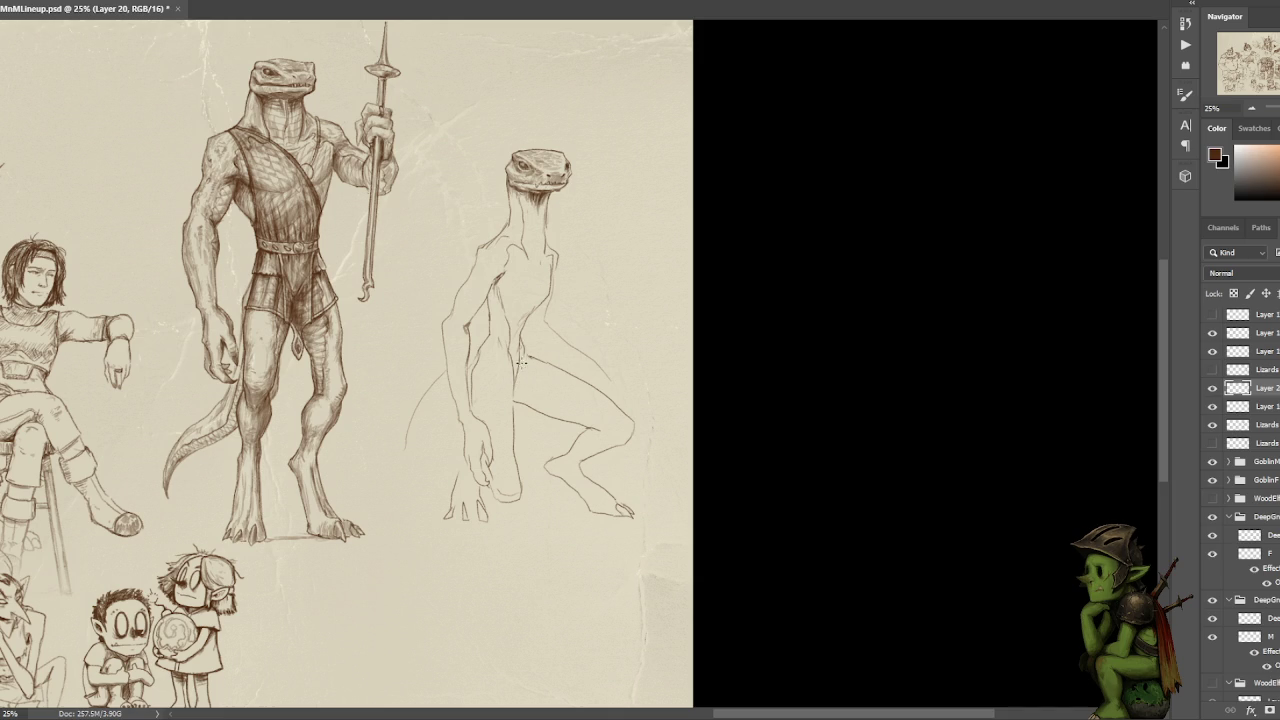
left_click_drag(531, 352, 526, 368)
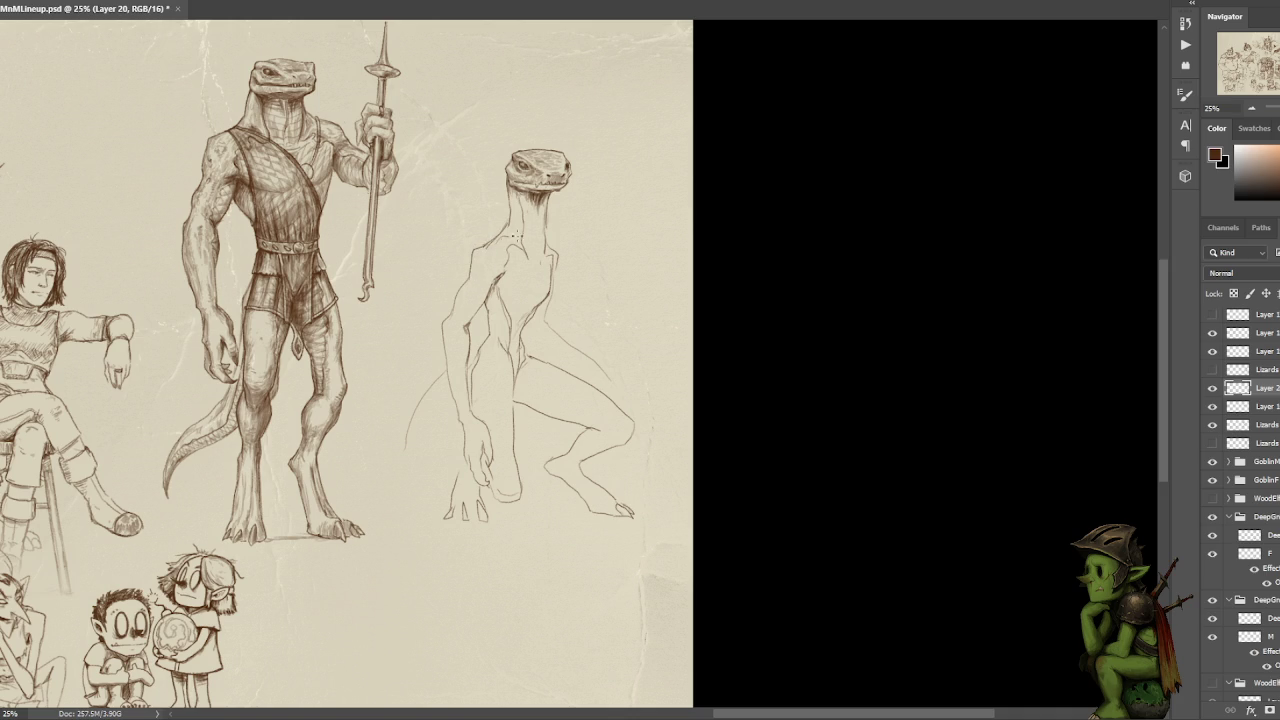
- Lightly stroke the lizard's neck, delete part of the thigh line near the knee, and extend the arm line
left_click_drag(502, 240, 486, 252)
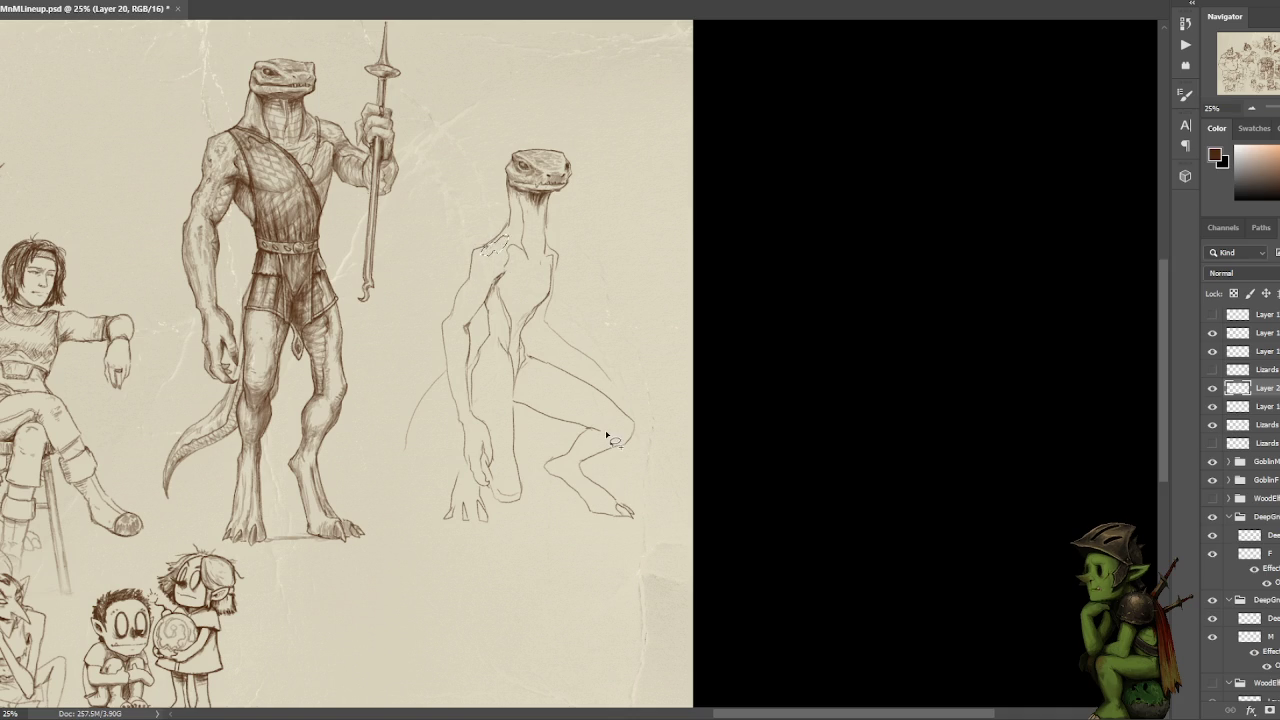
scroll(585, 185, "down", 2)
key("l")
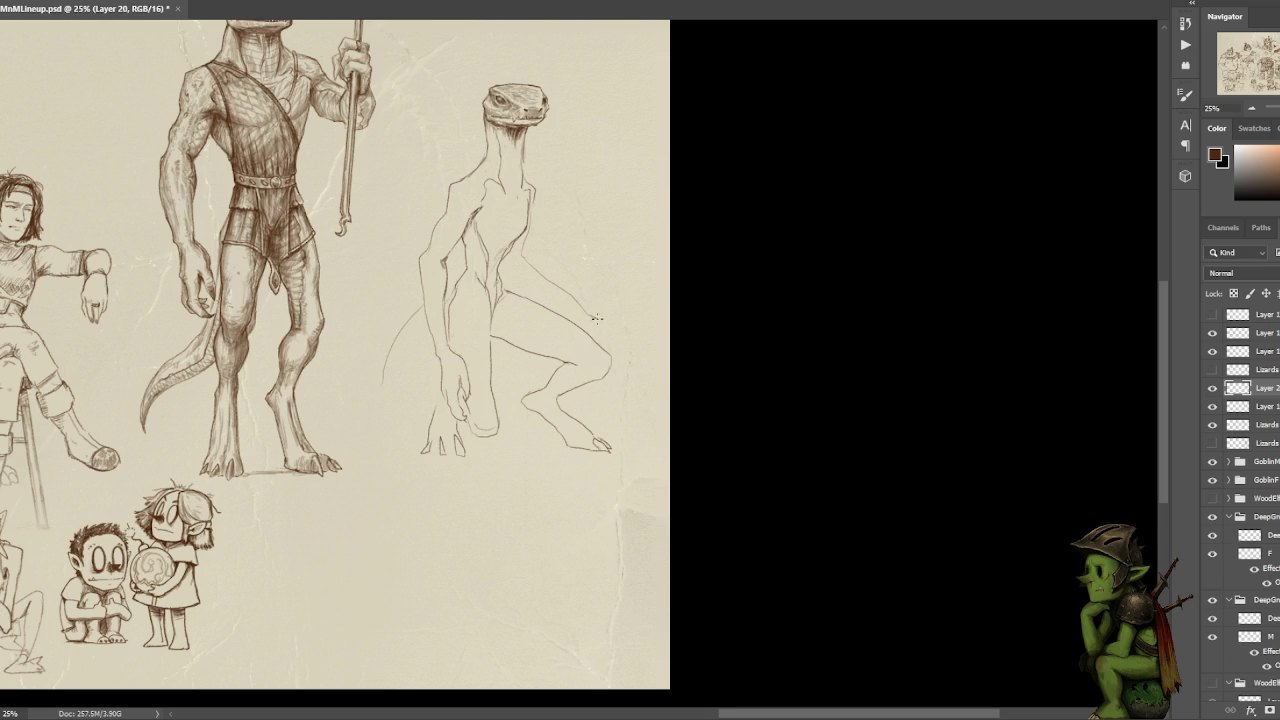
key("Delete")
left_click_drag(587, 298, 610, 297)
- Curve the tail down toward the feet, then try and undo a vertical leg stroke
left_click_drag(388, 422, 411, 446)
mouse_move(498, 412)
left_mouse_down()
mouse_move(494, 330)
mouse_move(500, 405)
left_mouse_up()
key("ctrl+z")
key("ctrl+z")
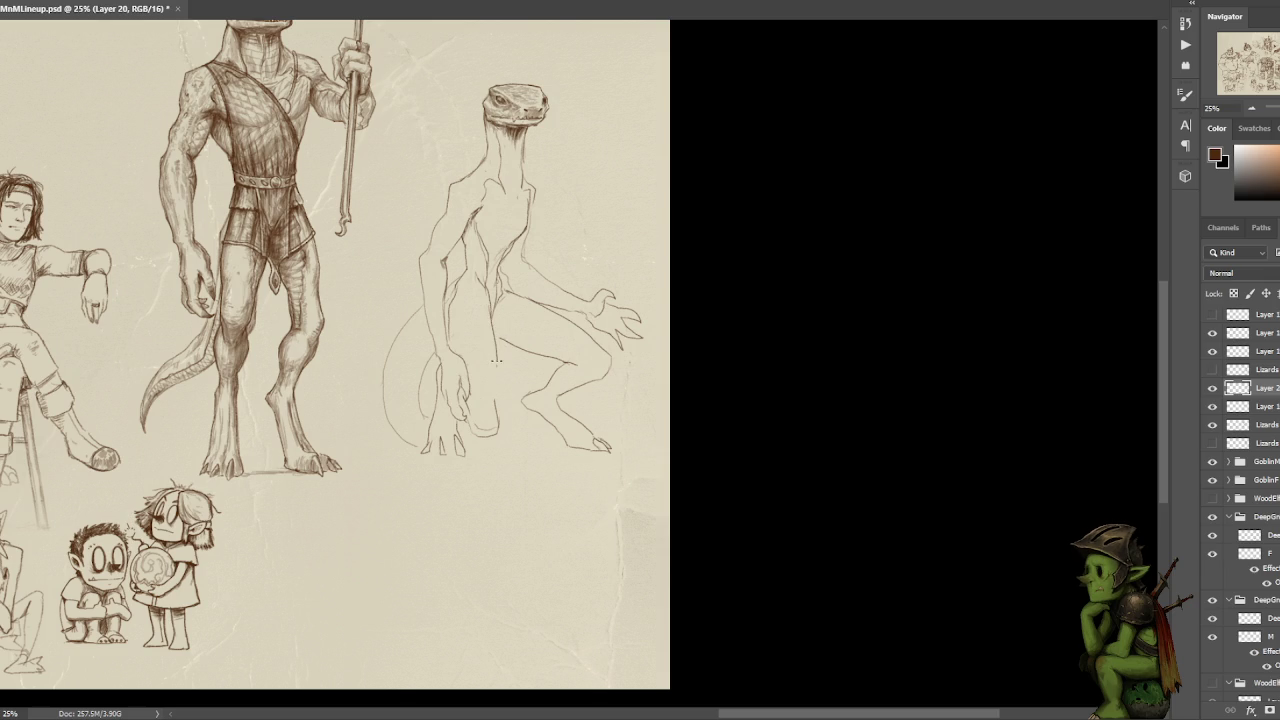
- Drop the trial leg stroke and draw one line from the chest down the inner thigh
key("ctrl+z")
key("l")
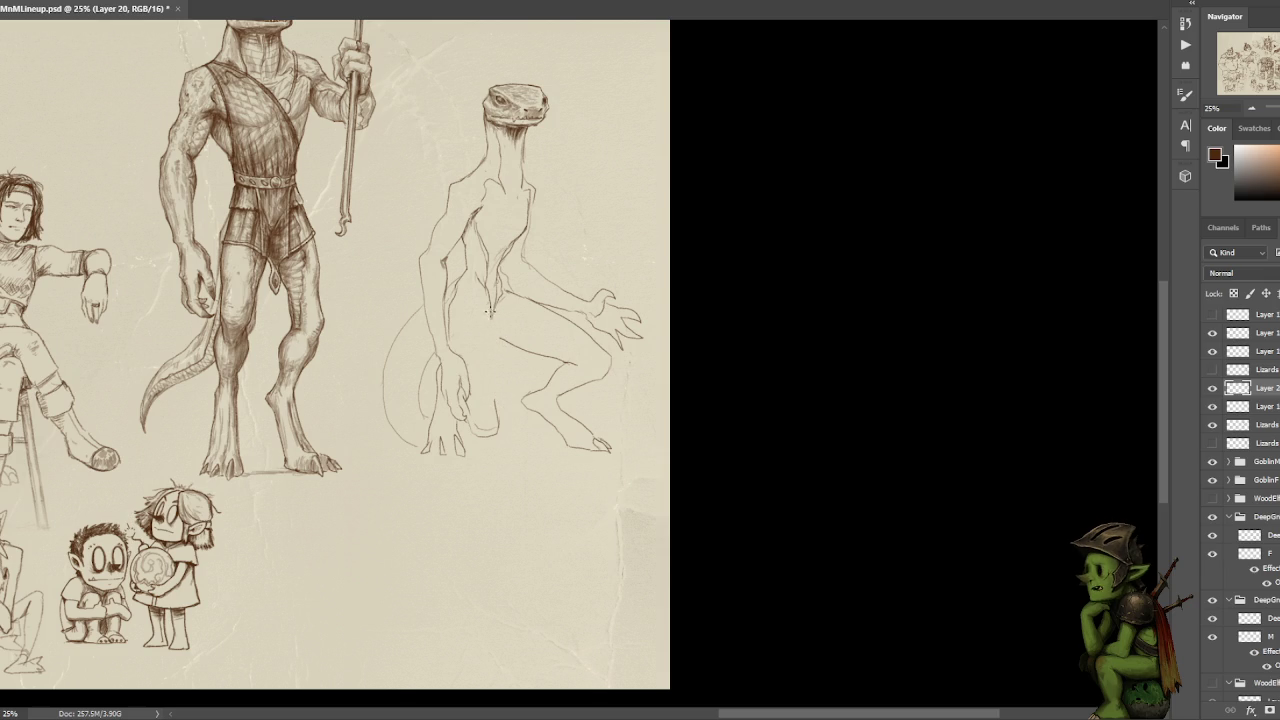
left_click_drag(488, 288, 486, 330)
key("ctrl+d")
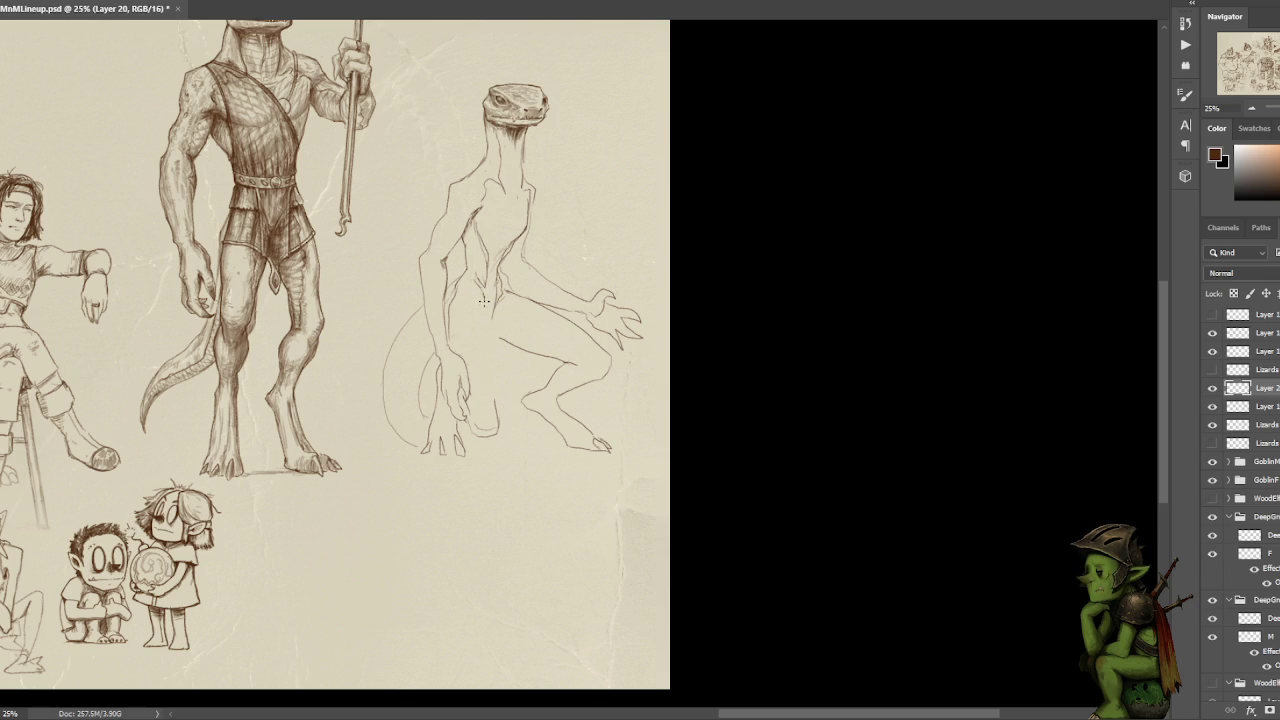
left_click_drag(481, 293, 502, 431)
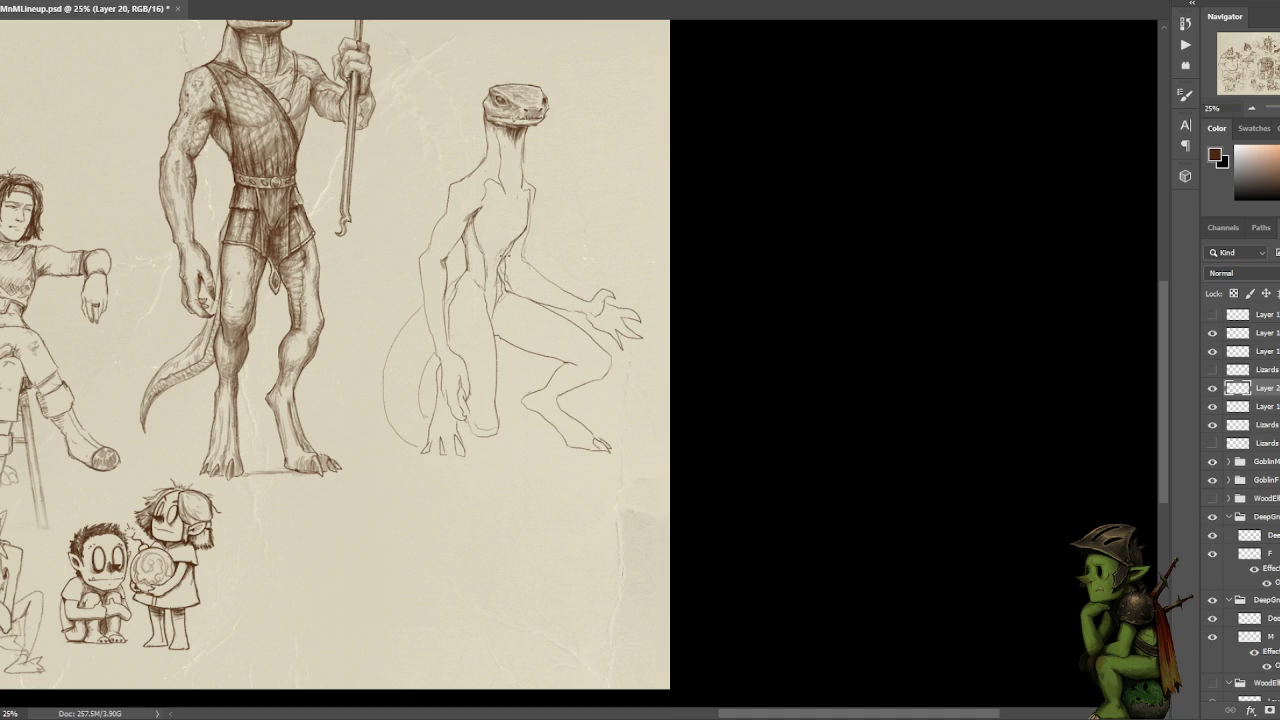
- Test a dark fill on a small lasso-selected chest area, then undo it
key("l")
mouse_move(518, 276)
left_mouse_down()
mouse_move(502, 264)
mouse_move(530, 262)
left_mouse_up()
key("alt+BackSpace")
key("ctrl+z")
- Add small pencil marks along the neck and draw a diagonal shaft through the hand
key("l")
mouse_move(471, 188)
left_mouse_down()
mouse_move(488, 153)
mouse_move(503, 159)
mouse_move(490, 158)
left_mouse_up()
key("ctrl+z")
key("ctrl+z")
key("ctrl+z")
key("ctrl+z")
key("ctrl+z")
key("ctrl+z")
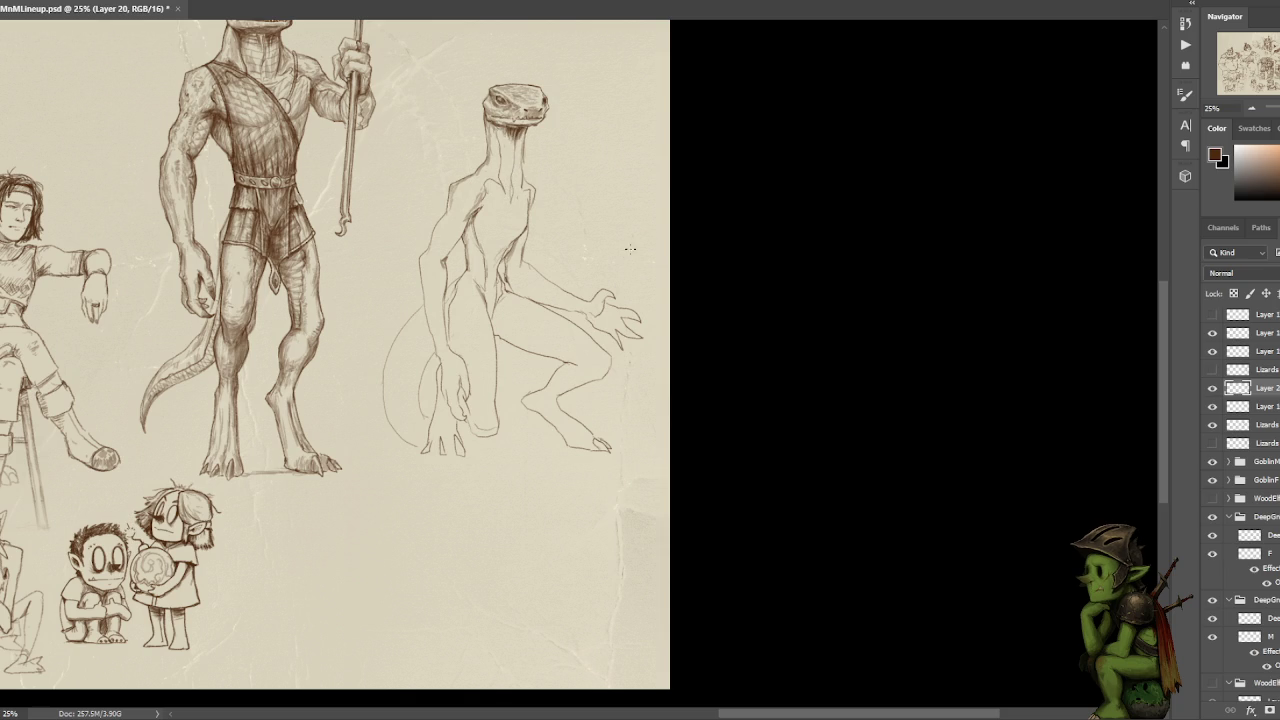
left_click_drag(514, 186, 511, 166)
left_click_drag(463, 388, 556, 448)
key("ctrl+z")
mouse_move(462, 385)
left_mouse_down()
mouse_move(630, 448)
mouse_move(456, 390)
mouse_move(352, 325)
mouse_move(442, 382)
left_mouse_up()
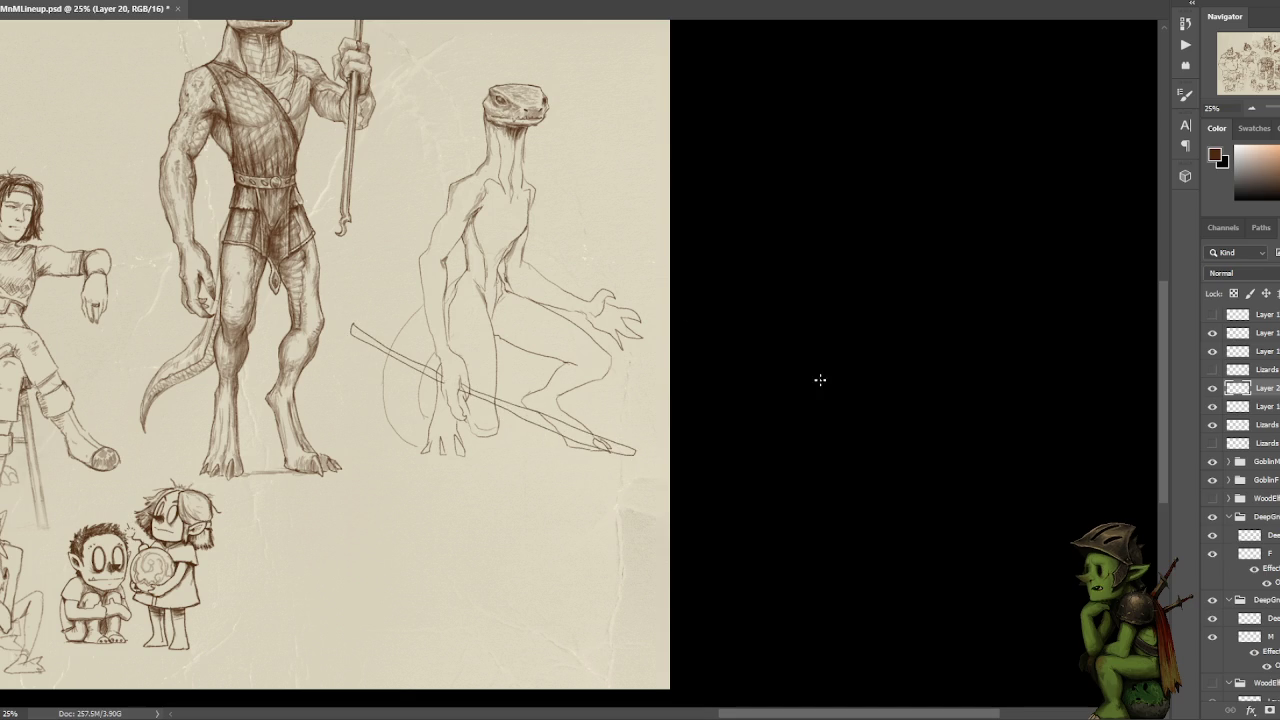
scroll(821, 383, "down", 1)
scroll(751, 130, "up", 1)
key("ctrl+z")
key("ctrl+z")
key("ctrl+z")
key("ctrl+z")
key("ctrl+z")
- Erase the old fingers from the crouching lizard's hand
left_click_drag(637, 335, 655, 325)
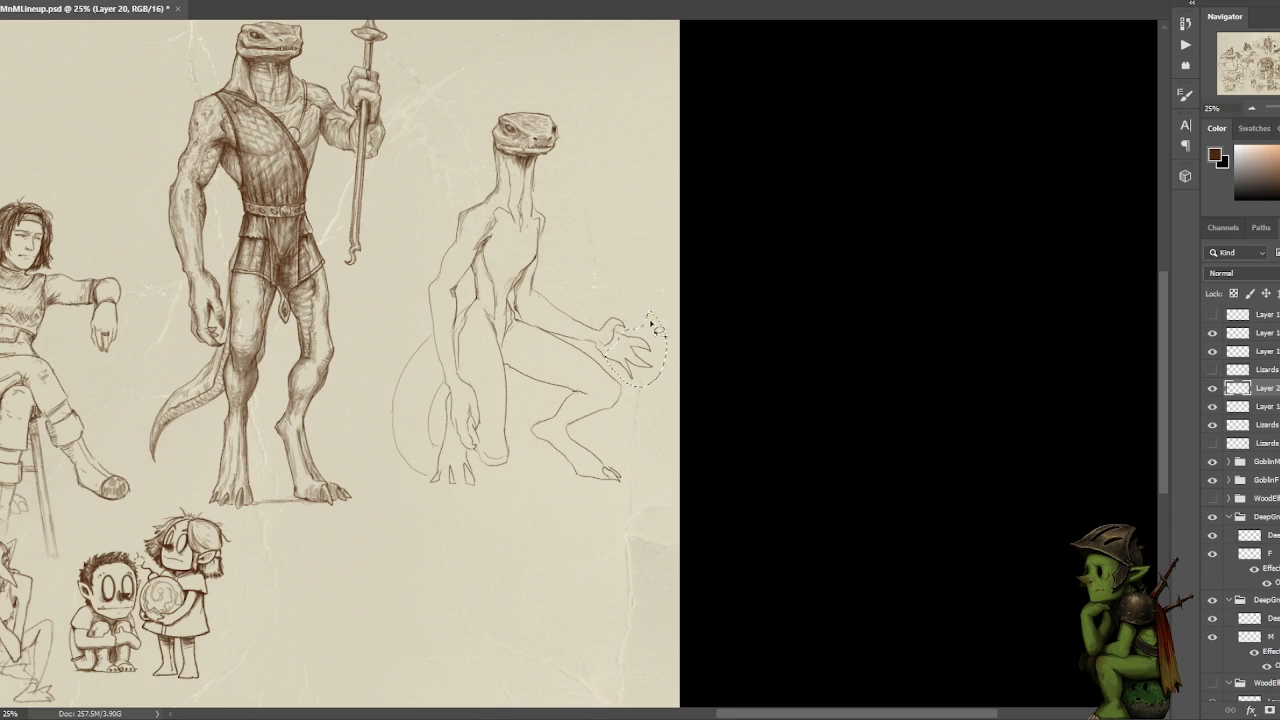
key("Delete")
key("ctrl+d")
left_click_drag(632, 305, 657, 343)
key("Delete")
key("ctrl+d")
- Redraw the hand as a clenched fist with curled fingers and a claw
mouse_move(596, 323)
left_mouse_down()
mouse_move(618, 316)
mouse_move(602, 316)
left_mouse_up()
key("ctrl+z")
mouse_move(613, 314)
left_mouse_down()
mouse_move(628, 334)
mouse_move(603, 333)
mouse_move(618, 328)
left_mouse_up()
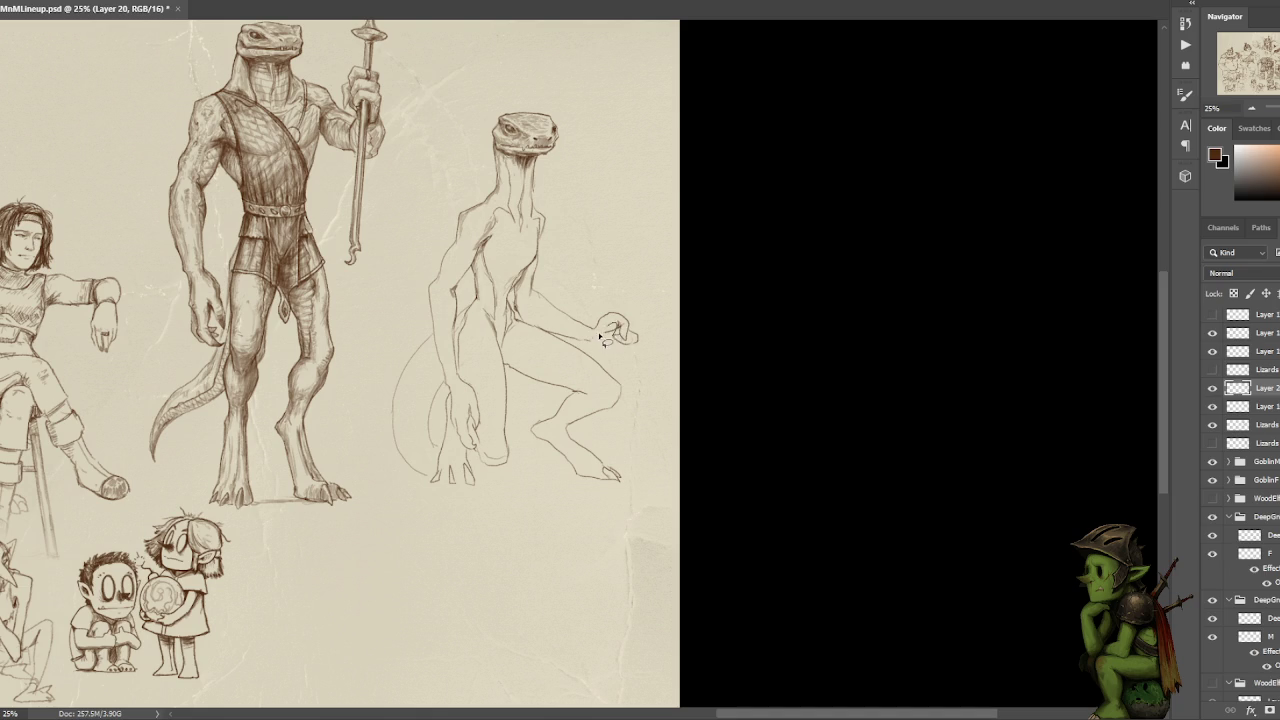
left_click_drag(617, 330, 634, 338)
key("ctrl+d")
left_click_drag(624, 350, 640, 352)
left_click_drag(621, 350, 615, 344)
left_click_drag(624, 354, 629, 361)
- Draw two parallel vertical shaft lines rising from the fist
left_click_drag(628, 310, 630, 142)
key("ctrl+z")
left_click_drag(628, 320, 628, 118)
left_click_drag(619, 316, 619, 114)
key("ctrl+z")
left_click_drag(621, 308, 622, 97)
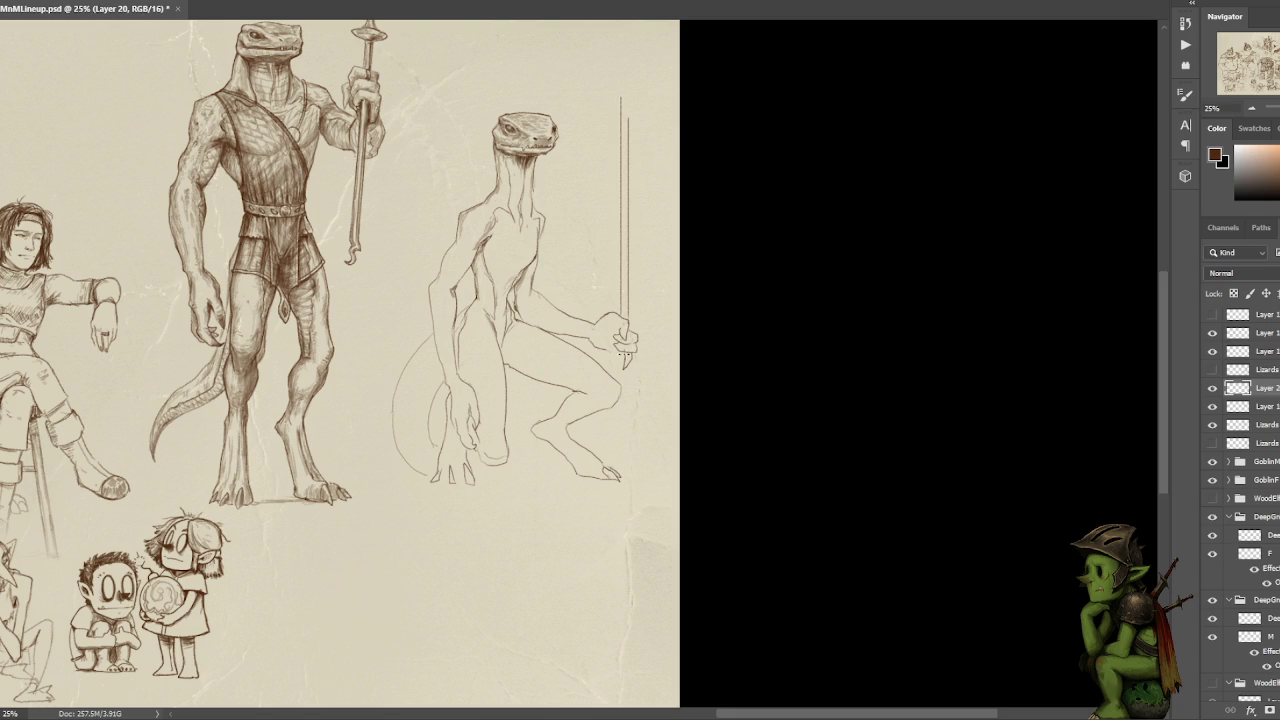
- Try several staff-tip strokes below the fist, undoing each attempt
left_click_drag(629, 340, 628, 384)
key("ctrl+z")
left_click_drag(622, 350, 627, 459)
key("ctrl+z")
key("ctrl+z")
key("ctrl+z")
- Extend the staff down past the fist and top it with a hooked crescent blade
left_click_drag(619, 306, 621, 463)
mouse_move(627, 97)
left_mouse_down()
mouse_move(590, 57)
mouse_move(602, 89)
left_mouse_up()
key("ctrl+z")
key("ctrl+z")
mouse_move(598, 114)
left_mouse_down()
mouse_move(602, 92)
mouse_move(628, 78)
mouse_move(650, 101)
mouse_move(628, 93)
left_mouse_up()
- Try and undo a shoulder pad, then refine the fingers gripping the staff
mouse_move(456, 238)
left_mouse_down()
mouse_move(476, 236)
mouse_move(492, 200)
mouse_move(490, 232)
mouse_move(458, 242)
left_mouse_up()
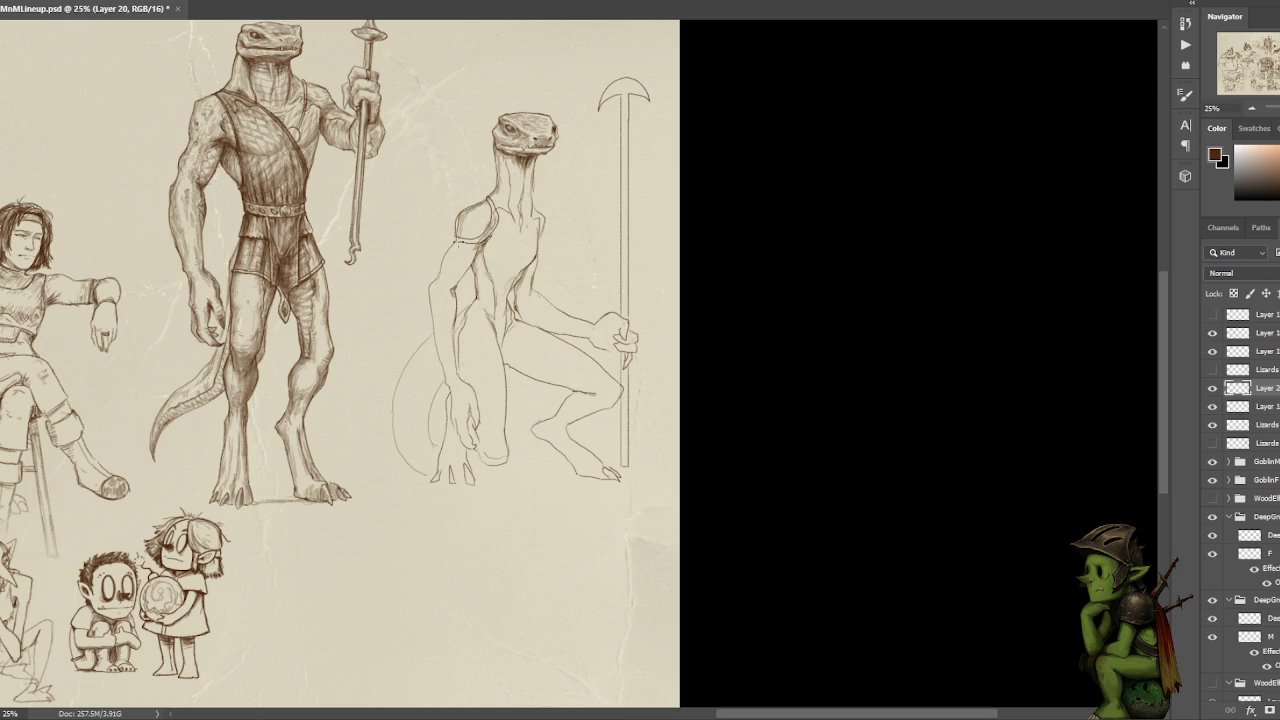
key("ctrl+z")
left_click_drag(610, 331, 604, 334)
- Redraw the hand gripping the shaft, then stroke the forearm contour and a hip-to-foot curve
left_click_drag(628, 356, 627, 378)
key("ctrl+z")
left_click_drag(624, 350, 626, 355)
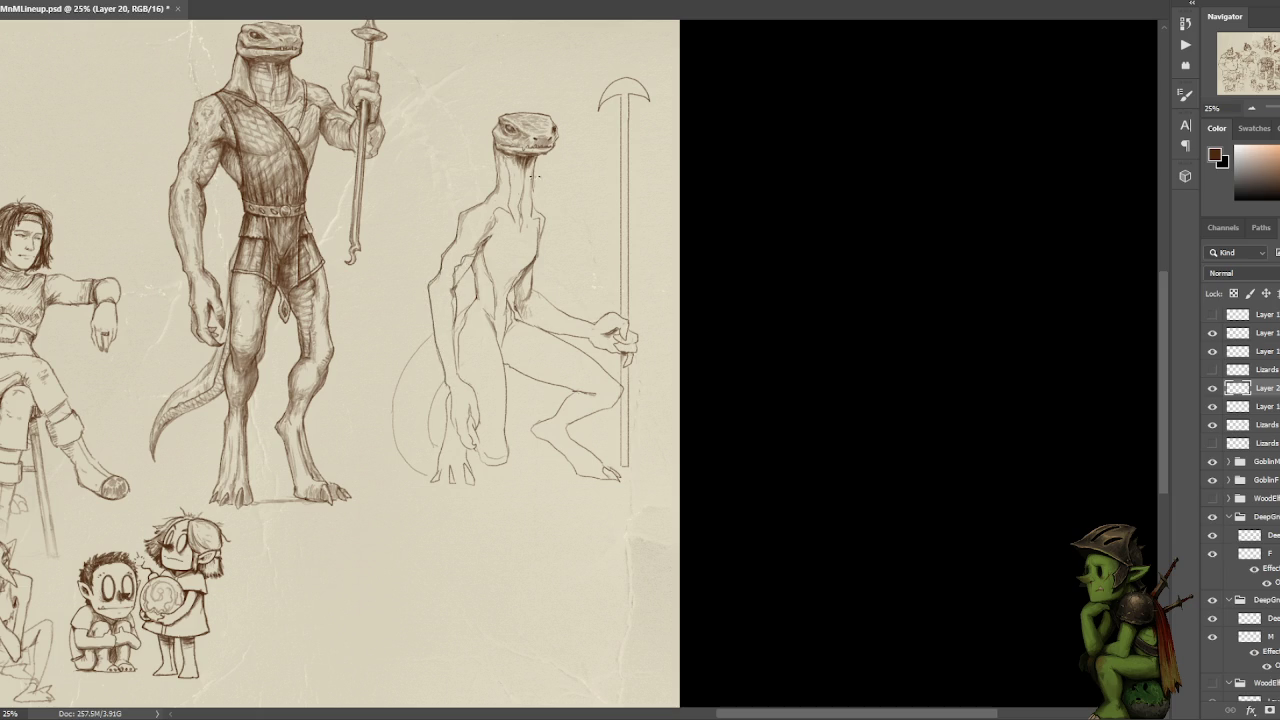
left_click_drag(453, 335, 458, 372)
mouse_move(437, 378)
left_mouse_down()
mouse_move(419, 448)
mouse_move(428, 475)
left_mouse_up()
- Draw the underside of the foot and knee, retrying the curves beside the foot
left_click_drag(484, 474, 520, 447)
key("ctrl+z")
left_click_drag(408, 474, 366, 420)
key("ctrl+z")
mouse_move(410, 470)
left_mouse_down()
mouse_move(367, 430)
mouse_move(403, 469)
left_mouse_up()
key("ctrl+z")
left_click_drag(376, 418, 403, 456)
key("ctrl+z")
key("ctrl+z")
mouse_move(473, 473)
left_mouse_down()
mouse_move(505, 464)
mouse_move(521, 430)
left_mouse_up()
left_click_drag(642, 175, 590, 222)
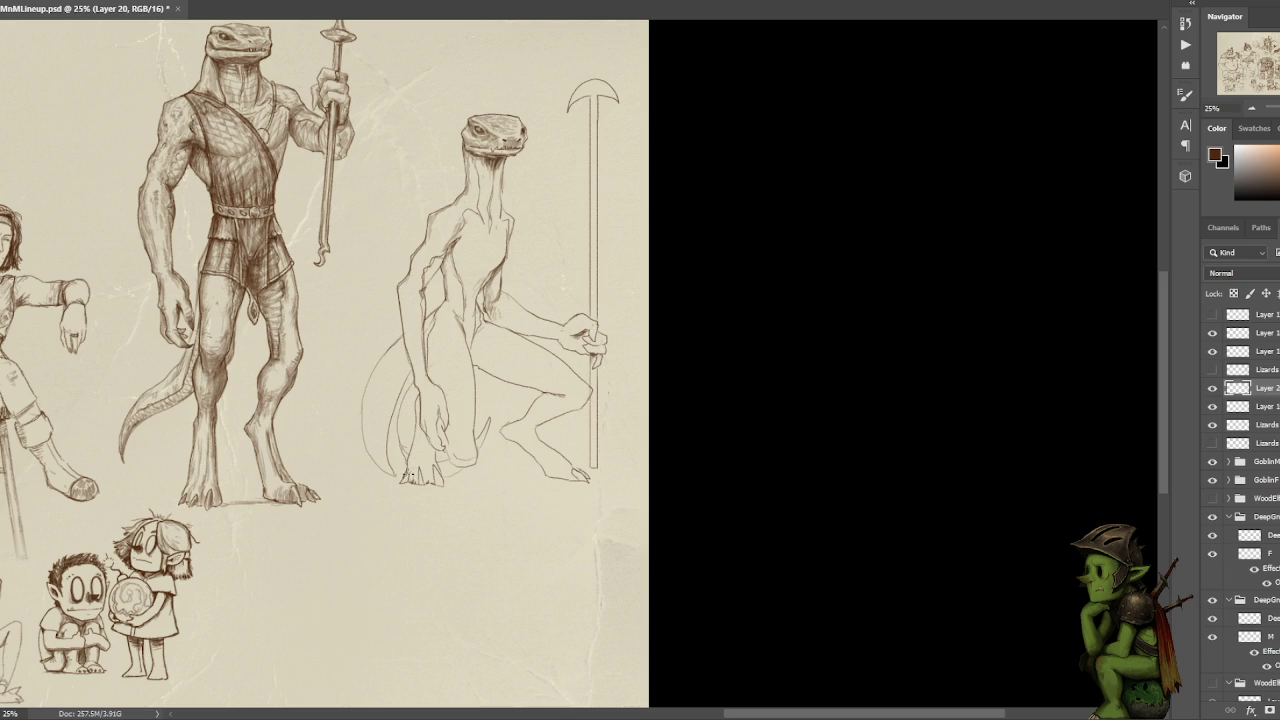
- Sketch toes and claws on the foot and refine the leg line
left_click_drag(416, 478, 441, 481)
left_click_drag(430, 468, 425, 481)
mouse_move(459, 458)
left_mouse_down()
mouse_move(450, 465)
mouse_move(479, 455)
left_mouse_up()
left_click_drag(478, 402, 470, 422)
mouse_move(410, 367)
left_mouse_down()
mouse_move(386, 415)
mouse_move(392, 465)
mouse_move(420, 373)
left_mouse_up()
key("ctrl+z")
key("ctrl+z")
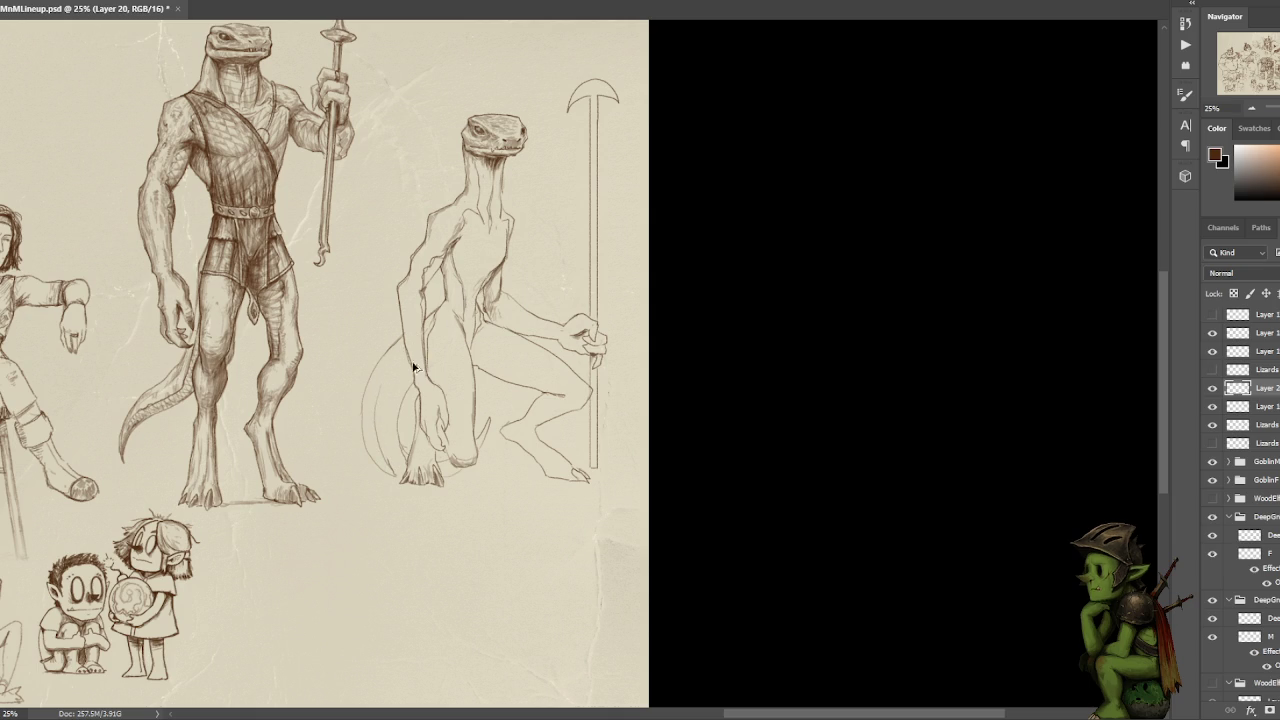
- Clear stray marks beside the foot and redraw the tail curving down toward it
key("l")
left_click_drag(392, 444, 390, 474)
key("ctrl+d")
key("b")
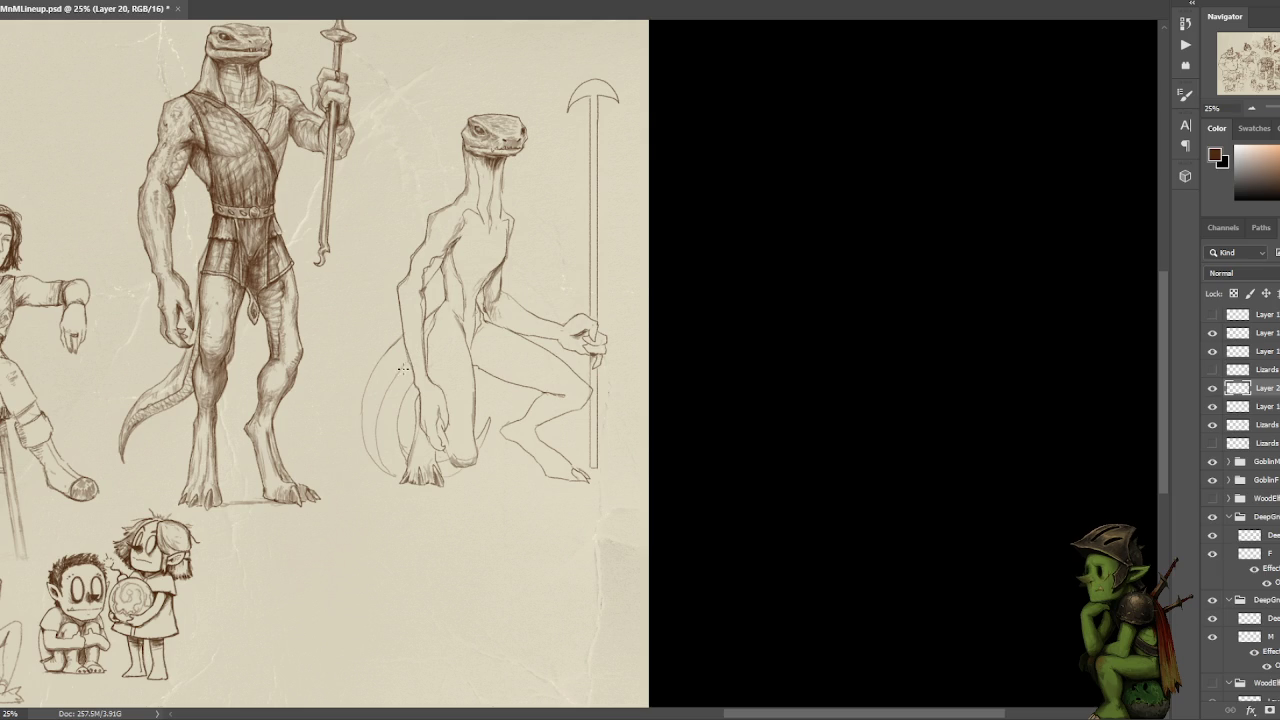
mouse_move(381, 401)
left_mouse_down()
mouse_move(372, 432)
mouse_move(402, 477)
left_mouse_up()
- Draw the thigh line from the hip and the inner leg line down to the knee
left_click_drag(481, 337, 566, 394)
left_click_drag(474, 351, 472, 430)
mouse_move(466, 346)
left_mouse_down()
mouse_move(470, 421)
mouse_move(437, 424)
left_mouse_up()
key("l")
left_click_drag(445, 430, 447, 452)
- Hatch shading under the thigh and add a stroke down it, then switch to the YouTube browser
key("ctrl+d")
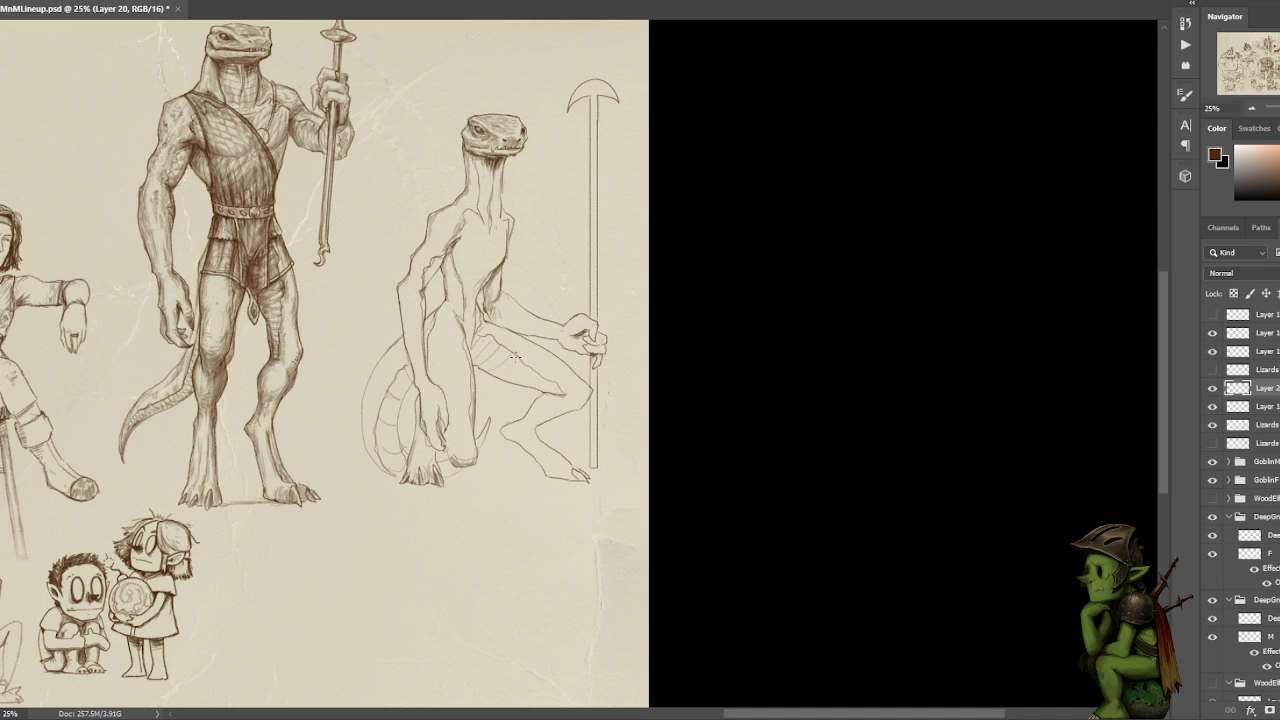
mouse_move(482, 370)
left_mouse_down()
mouse_move(498, 377)
mouse_move(516, 360)
left_mouse_up()
left_click_drag(480, 345, 476, 368)
left_click(585, 620)
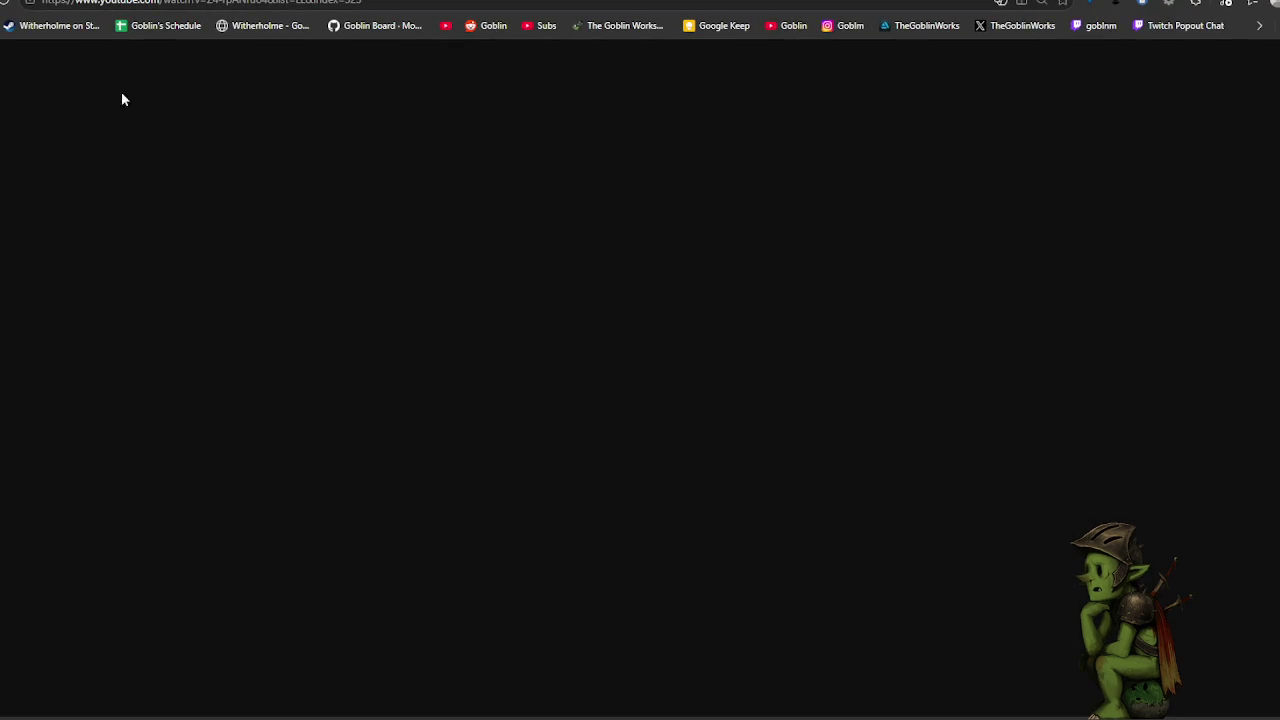
key("alt+Tab")
key("alt+Tab")
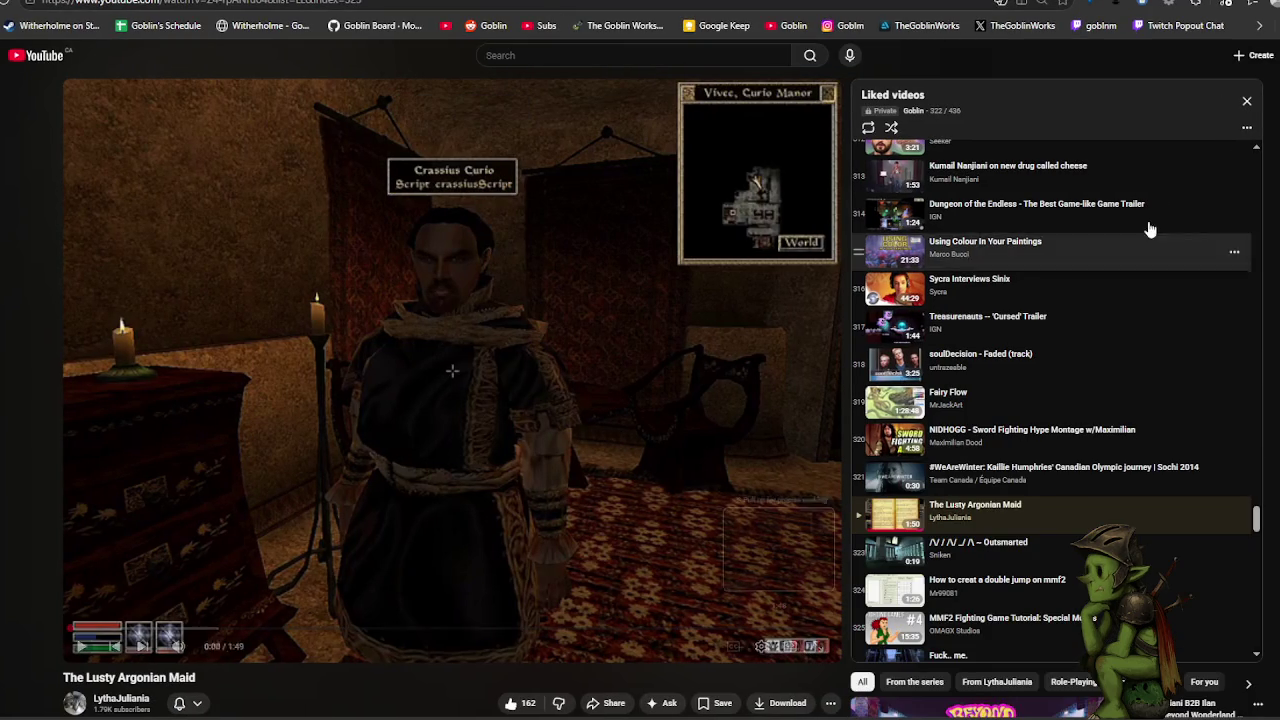
left_click(1246, 101)
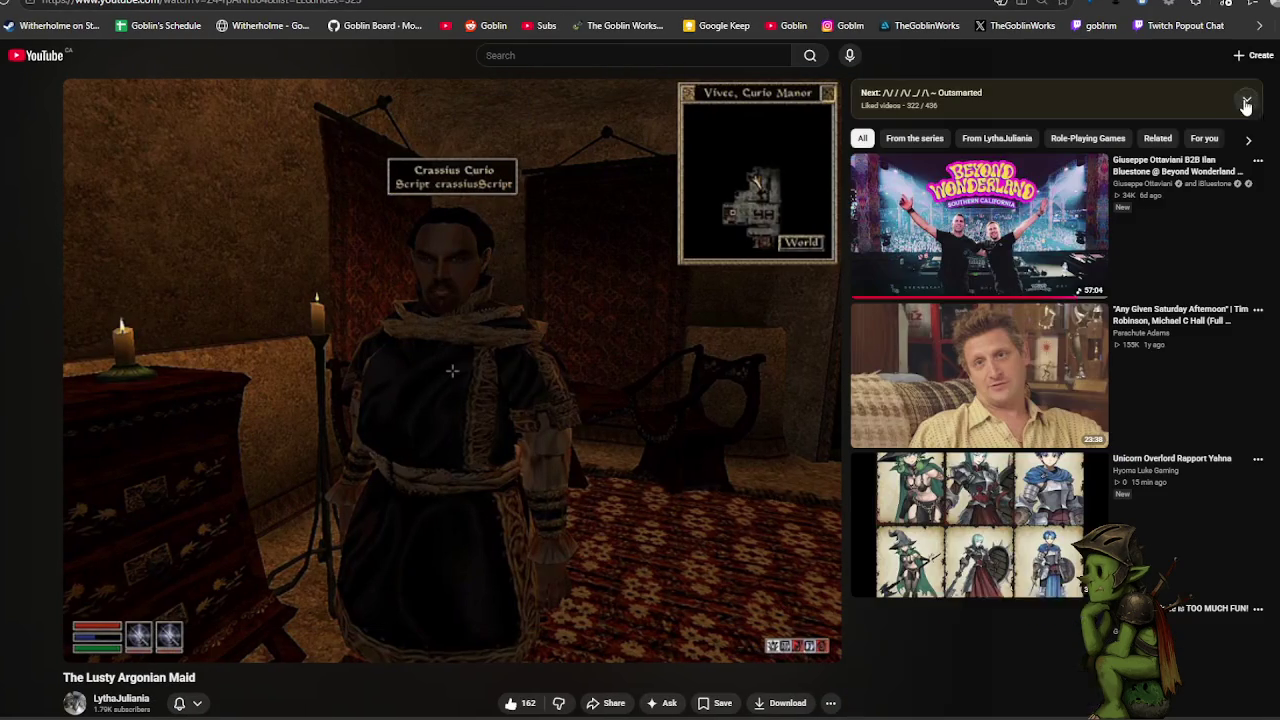
left_click(820, 646)
left_click(333, 431)
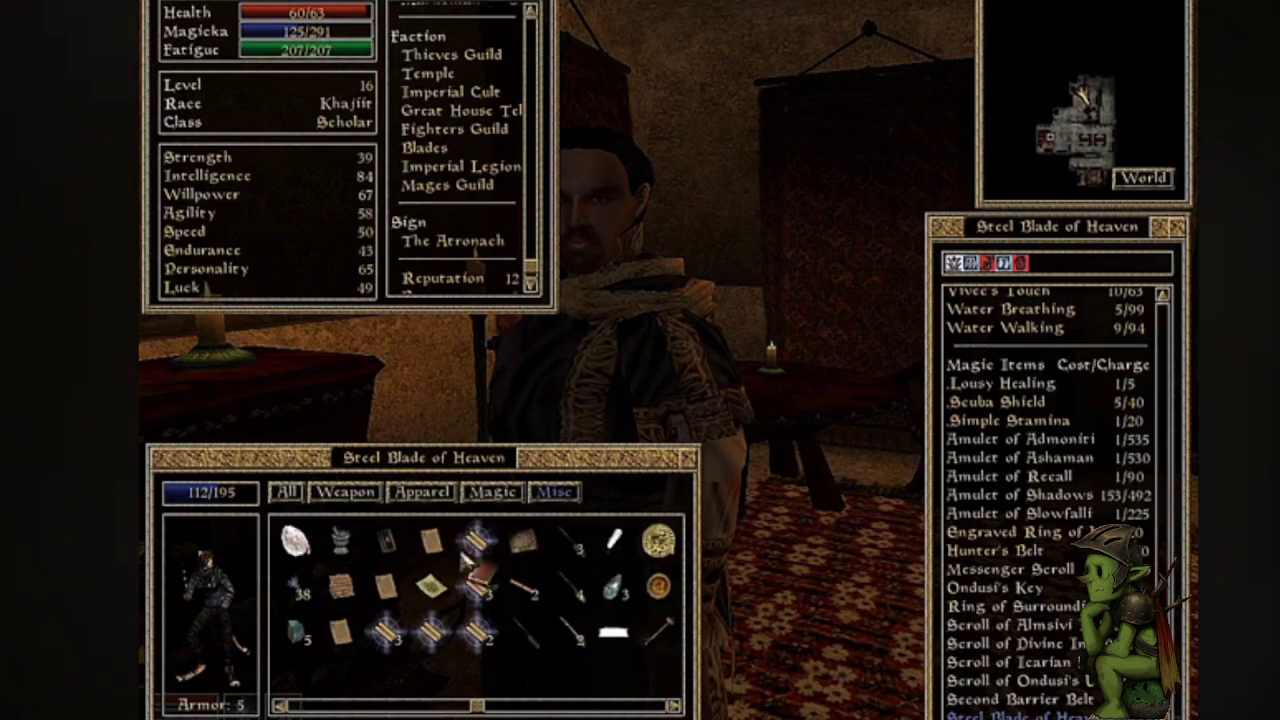
key("space")
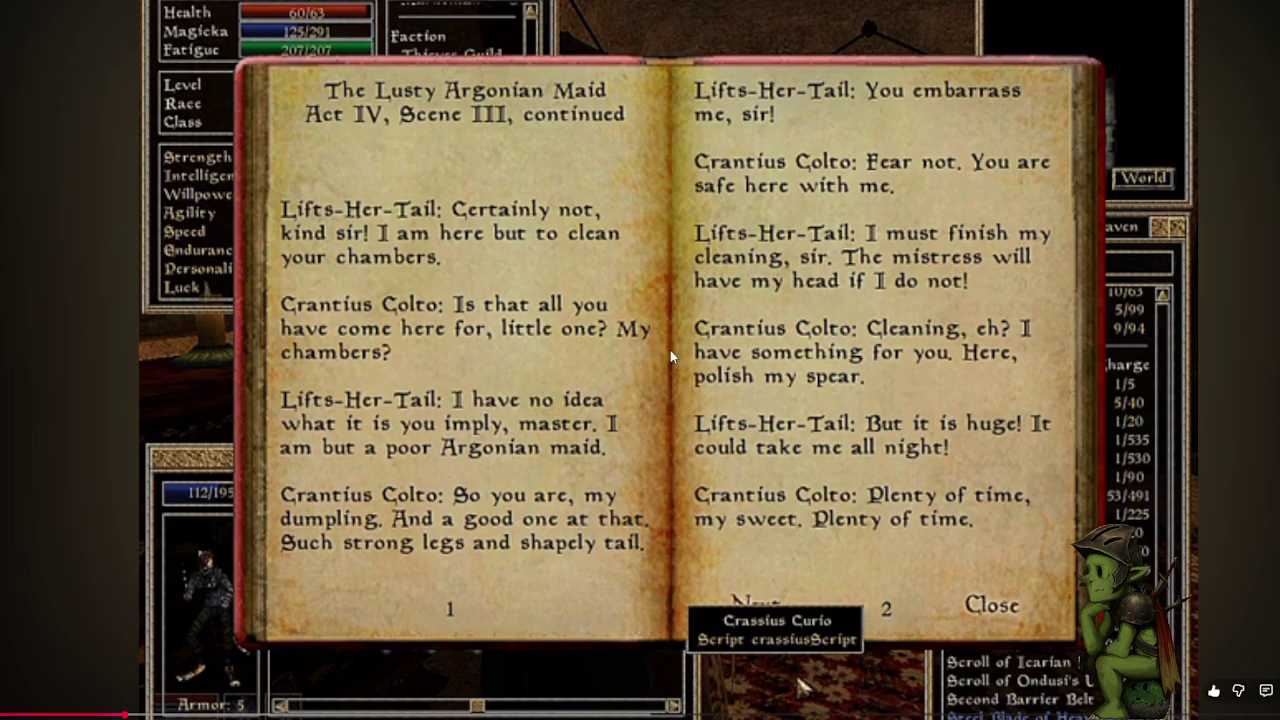
left_click(549, 357)
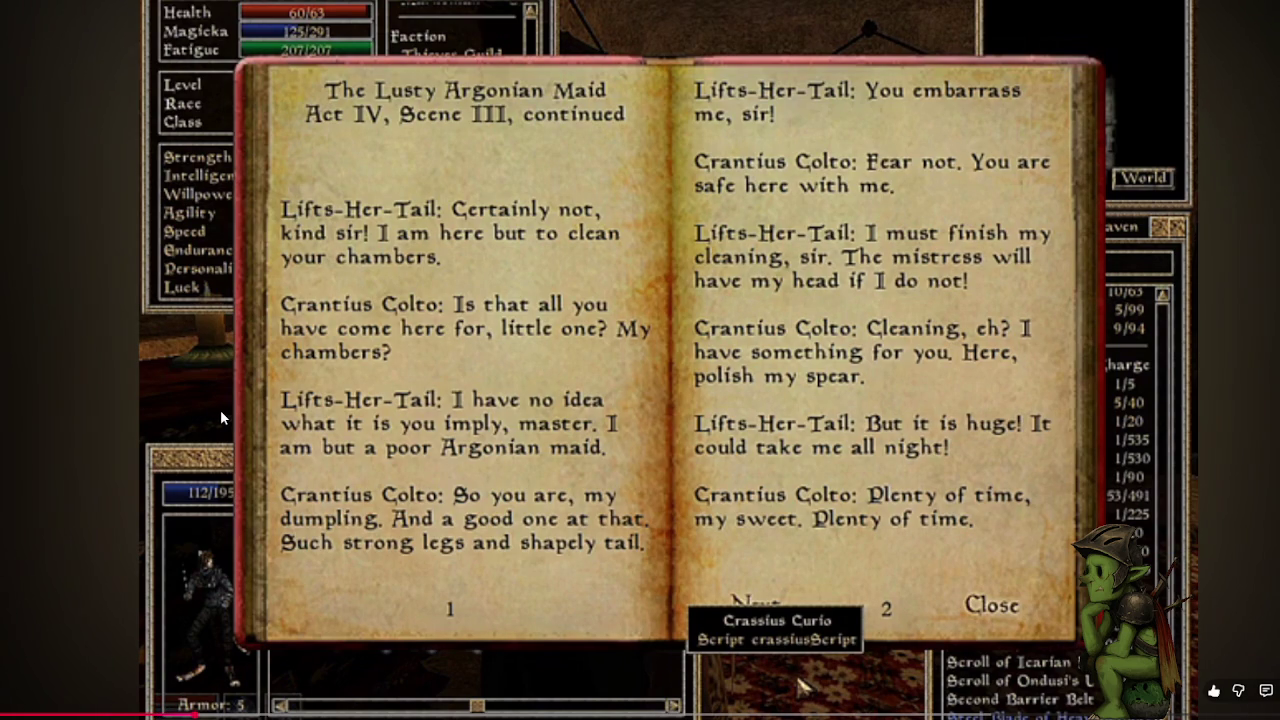
left_click(84, 385)
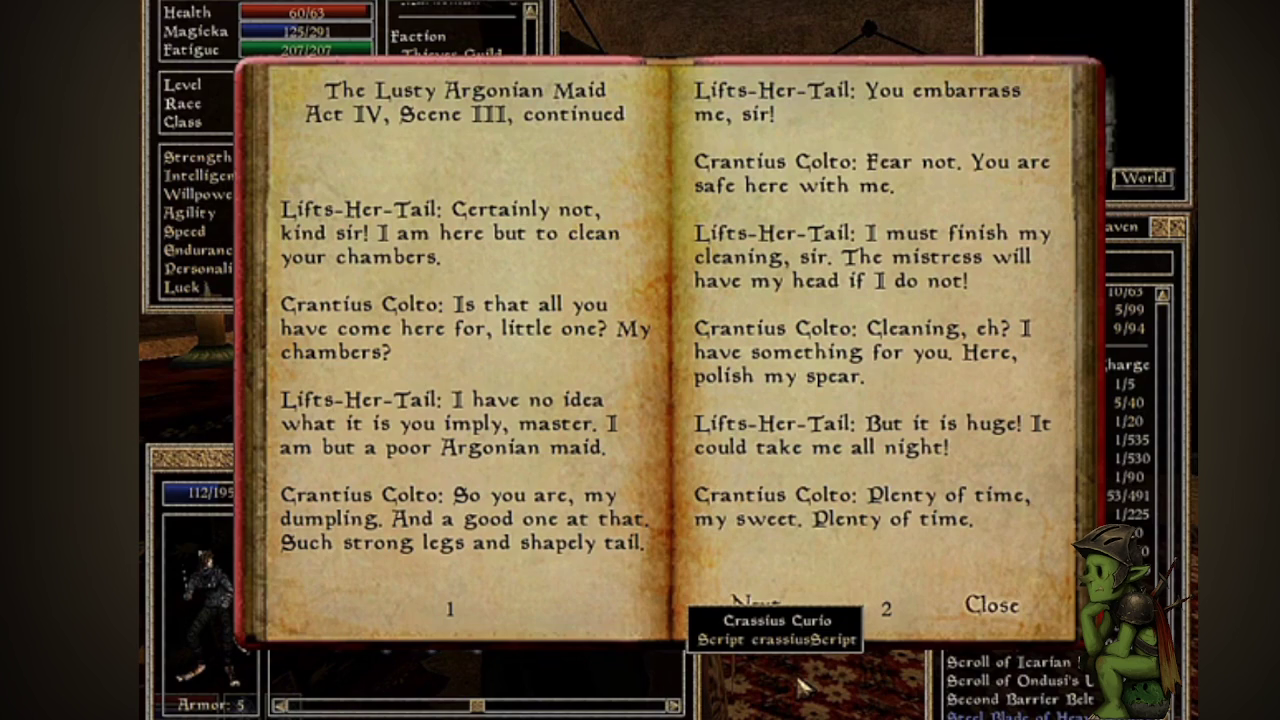
left_click(528, 338)
key("space")
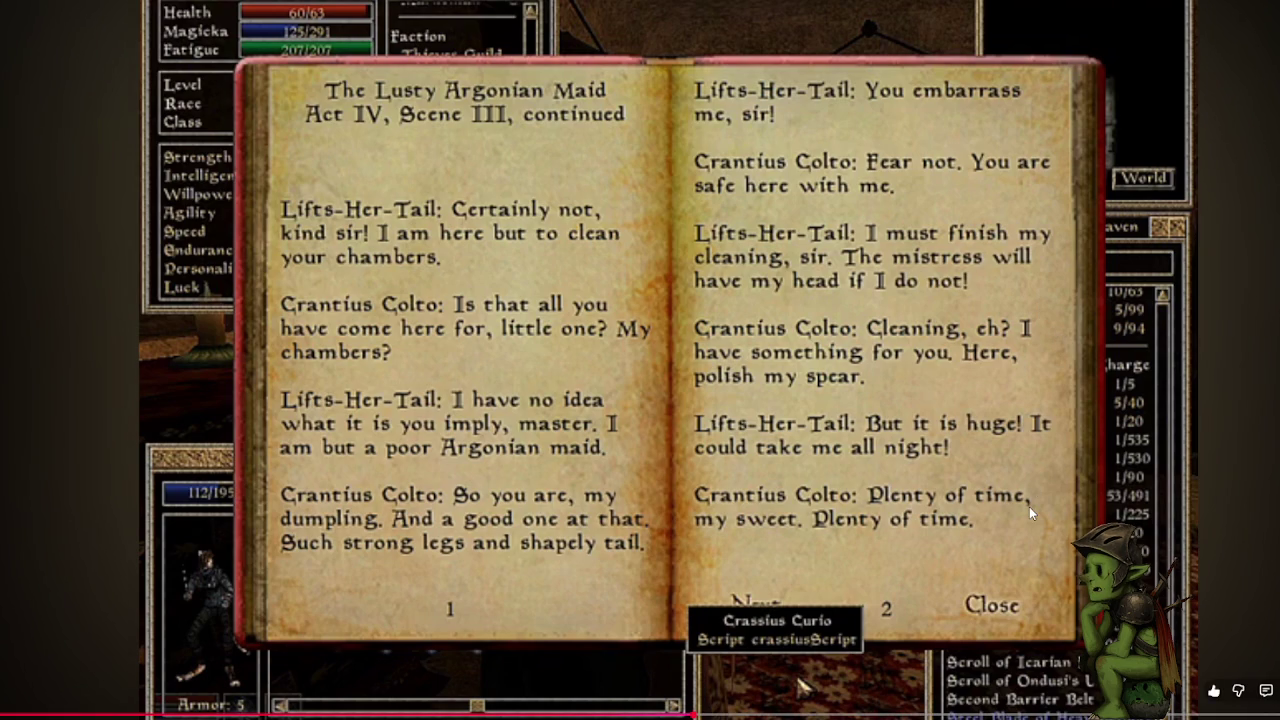
left_click(730, 385)
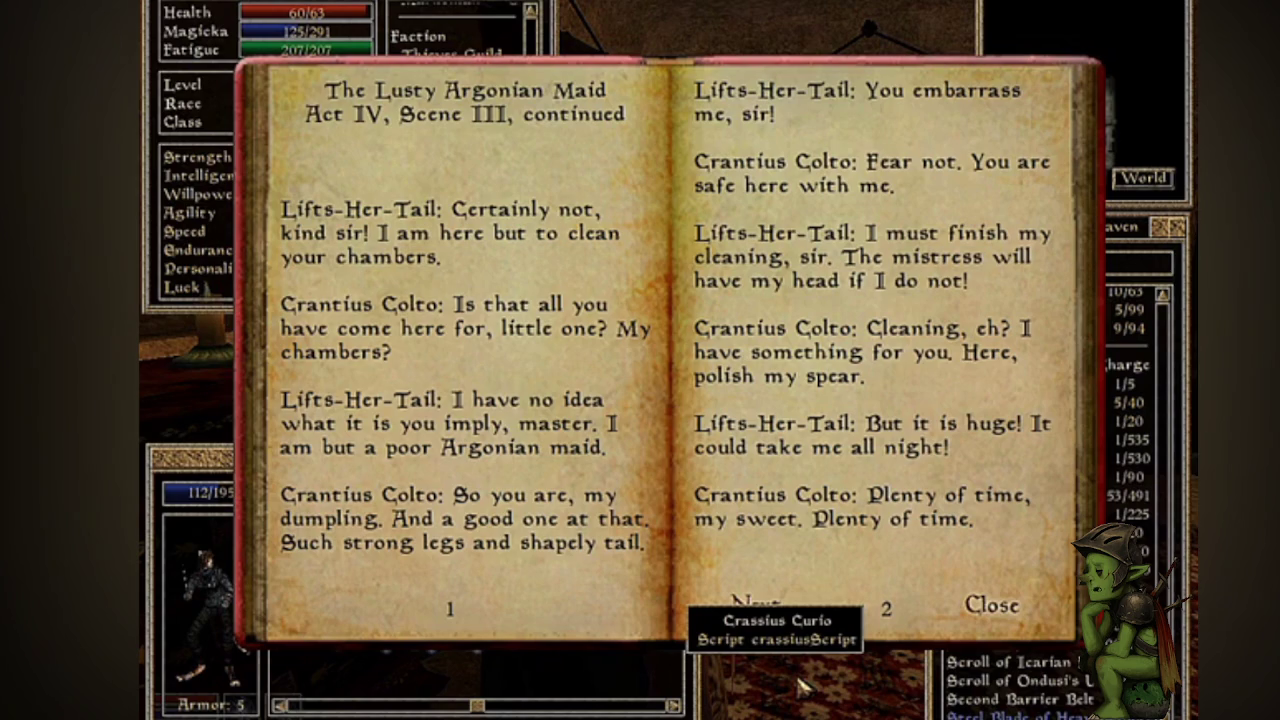
left_click(932, 327)
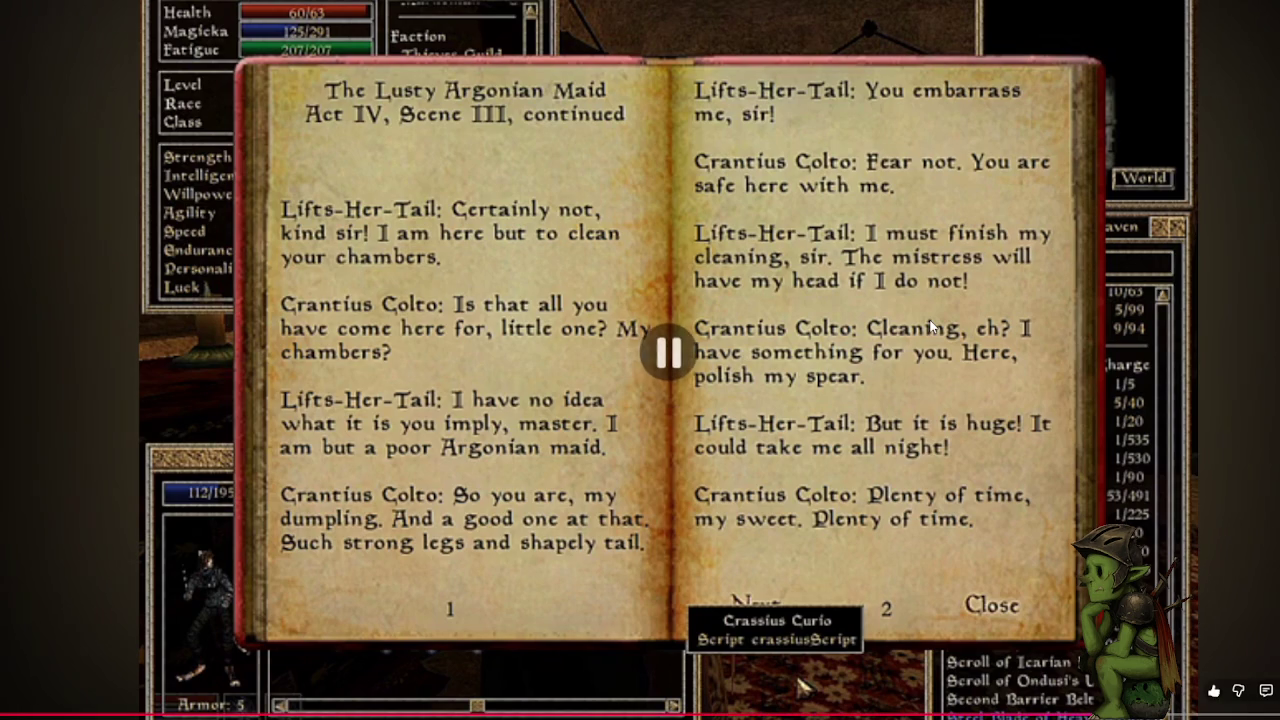
left_click(583, 278)
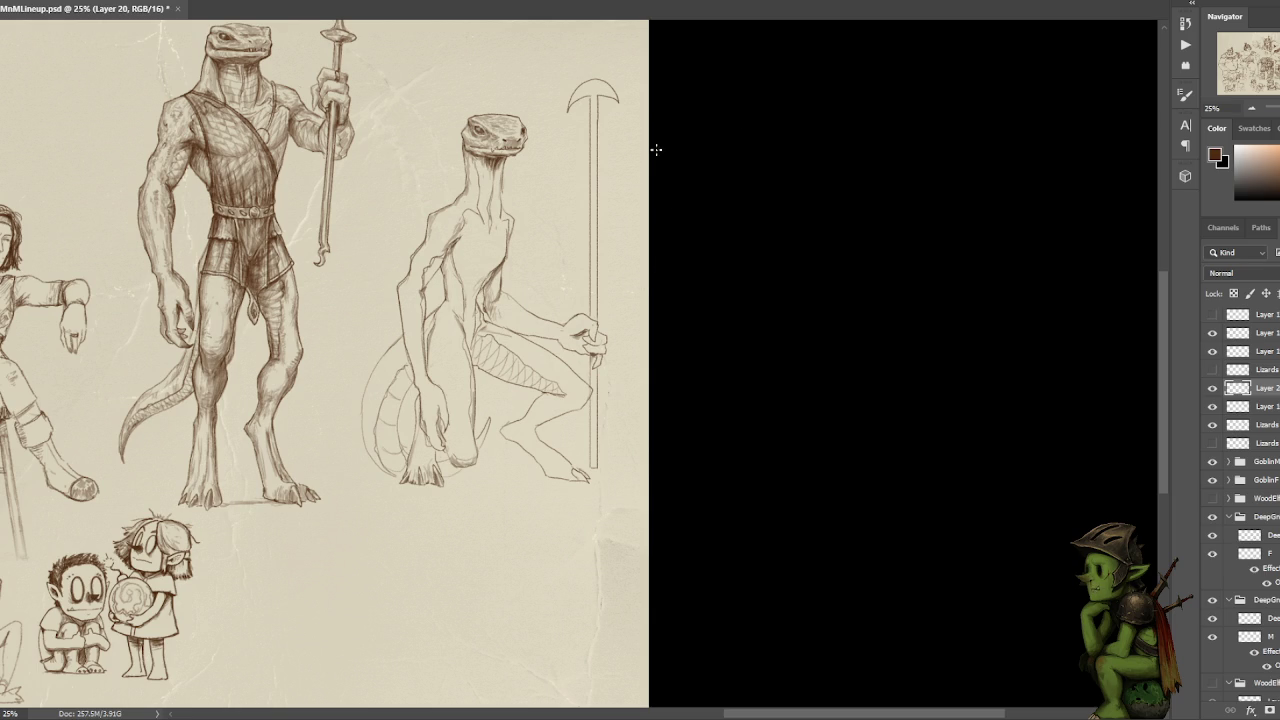
- Centre the lizard sketches on the sheet and add a pencil mark on the crouching lizard's leg
left_click_drag(597, 229, 677, 194)
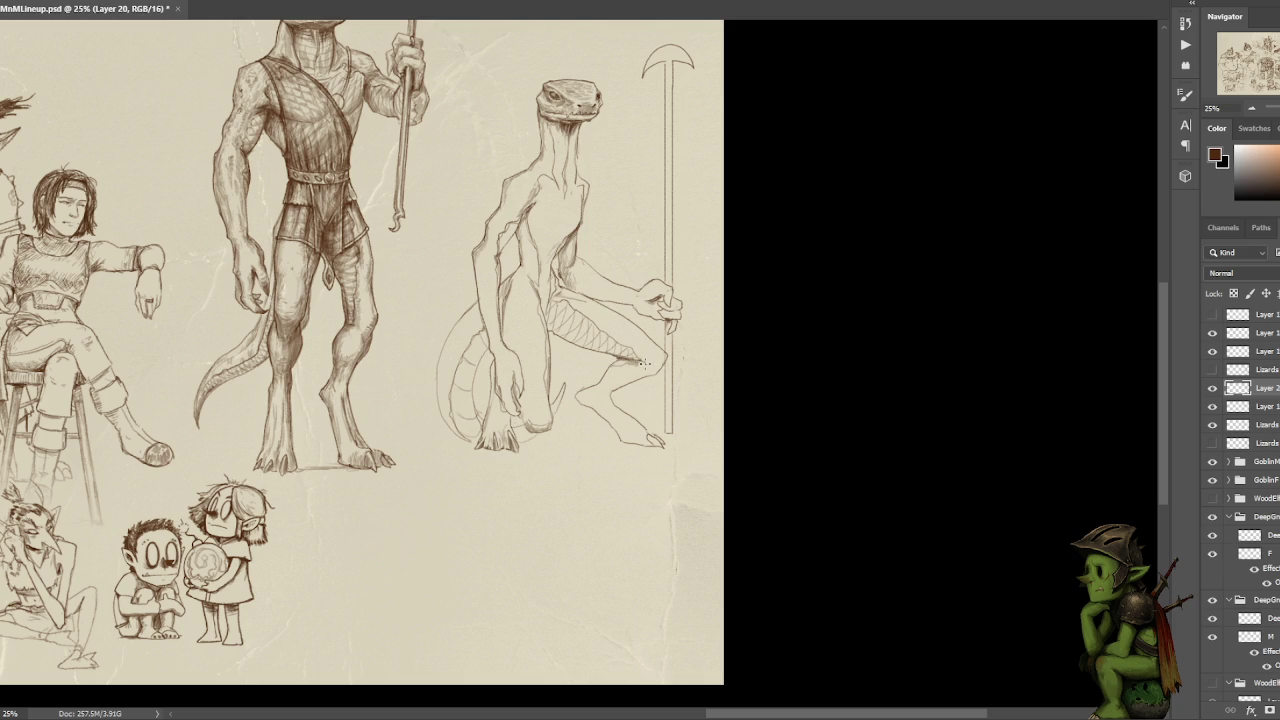
left_click_drag(644, 366, 636, 361)
- Draw pencil strokes and dark shading dabs on the crouching lizard's chest, then scale lines across its neck
left_click_drag(608, 388, 603, 493)
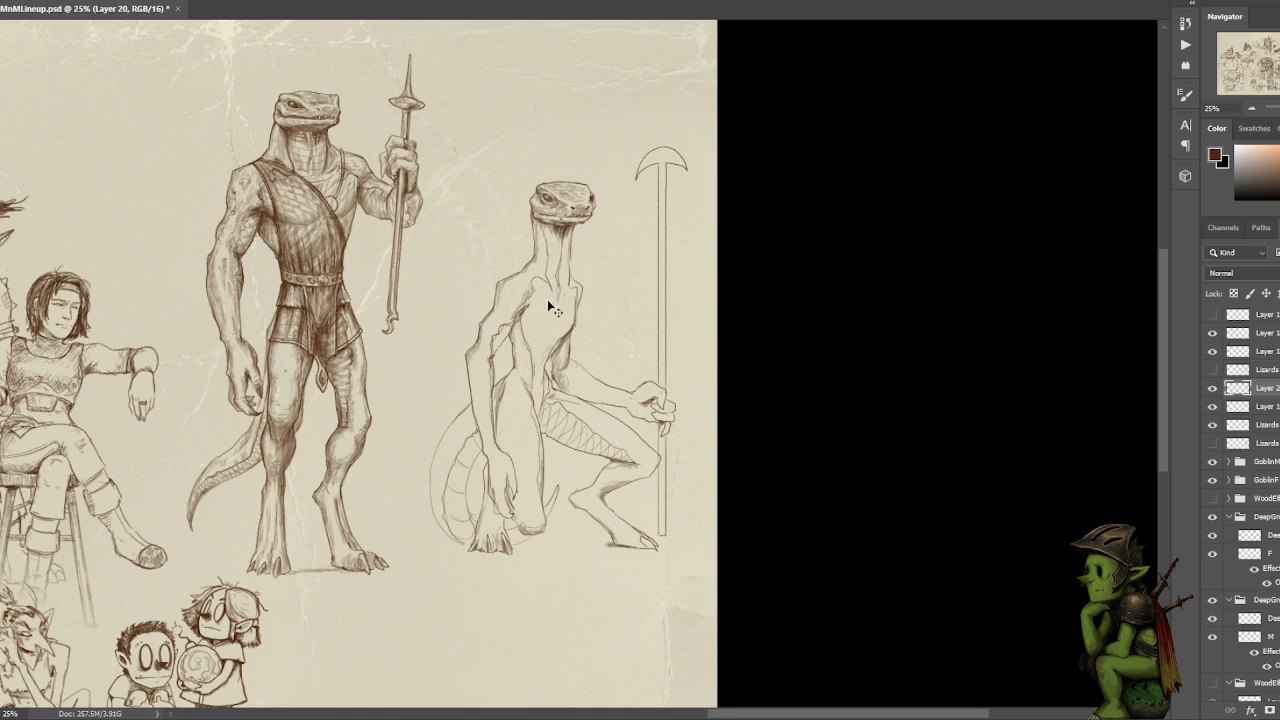
left_click_drag(547, 290, 559, 318)
key("ctrl+z")
left_click_drag(537, 362, 521, 316)
left_click(560, 314)
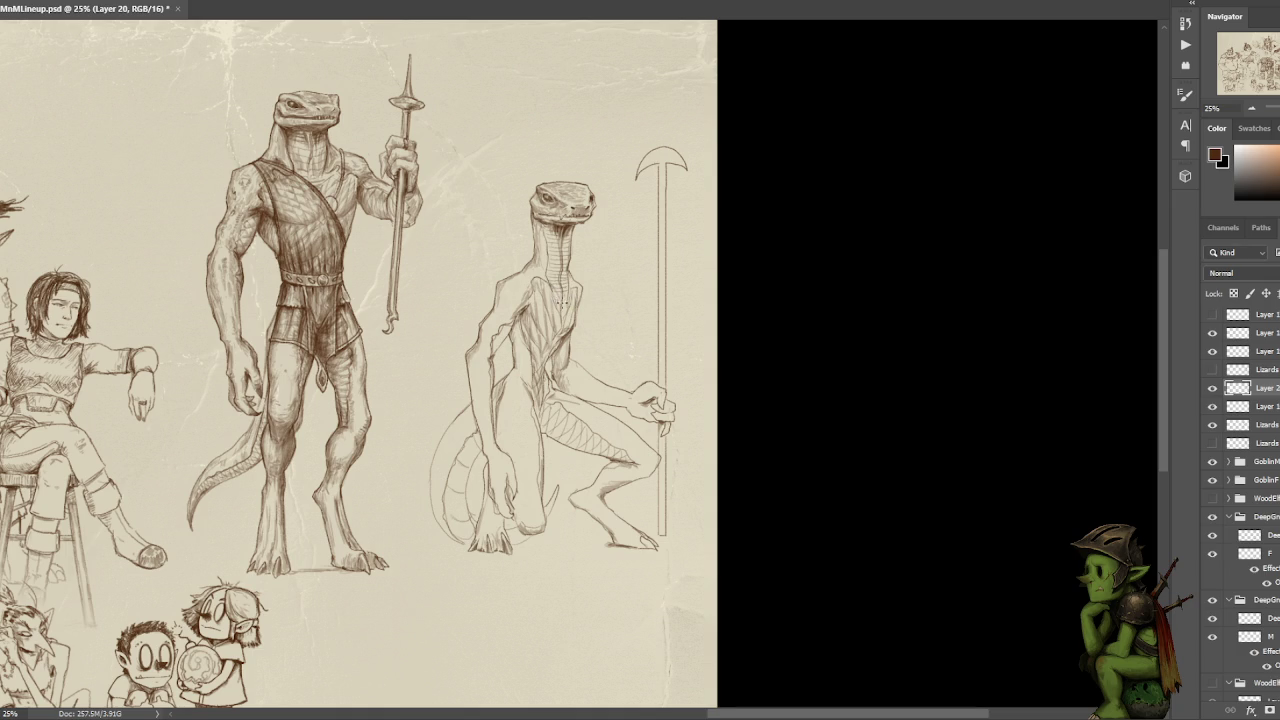
mouse_move(561, 296)
left_mouse_down()
mouse_move(566, 283)
mouse_move(559, 300)
left_mouse_up()
mouse_move(545, 234)
left_mouse_down()
mouse_move(566, 250)
mouse_move(556, 256)
left_mouse_up()
- Lasso the crouching lizard's head and scale it down slightly with Free Transform
key("l")
left_click_drag(597, 240, 612, 228)
key("ctrl+t")
left_click_drag(615, 158, 608, 163)
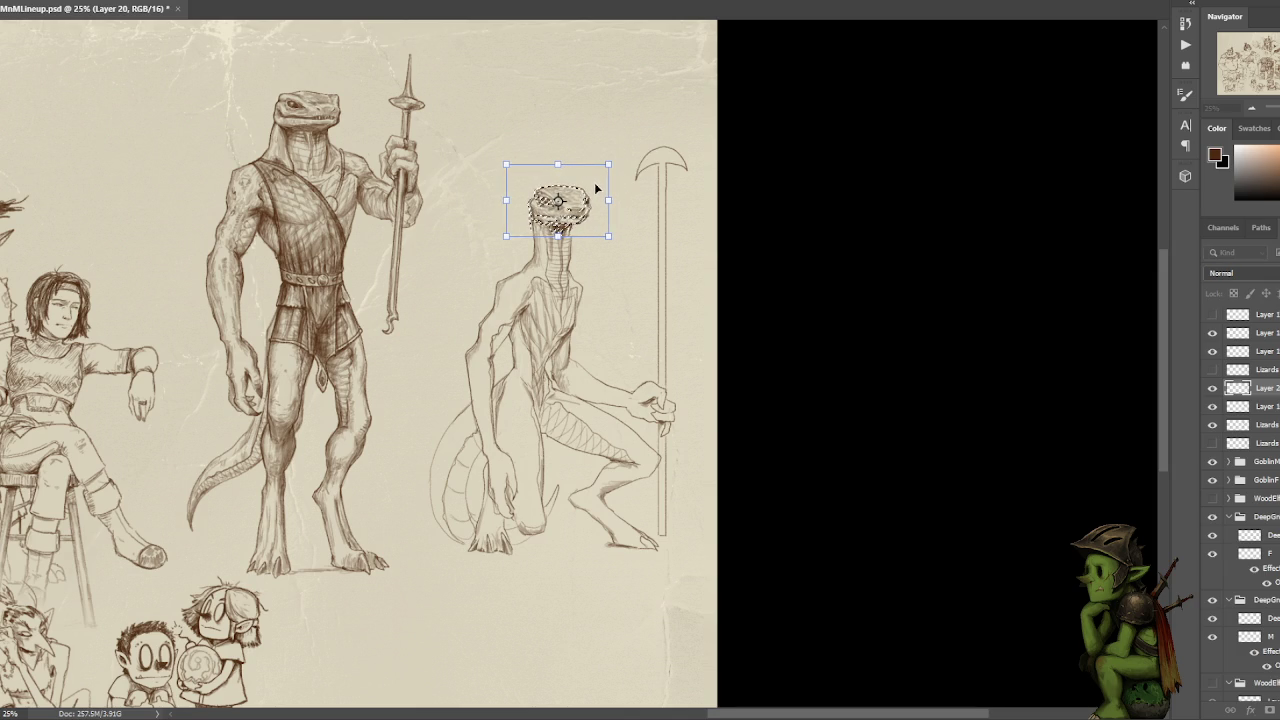
key("Return")
key("ctrl+d")
- Restore the head selection, shrink the head a little more, commit it and deselect
key("ctrl+shift+d")
key("ctrl+r")
key("ctrl+f")
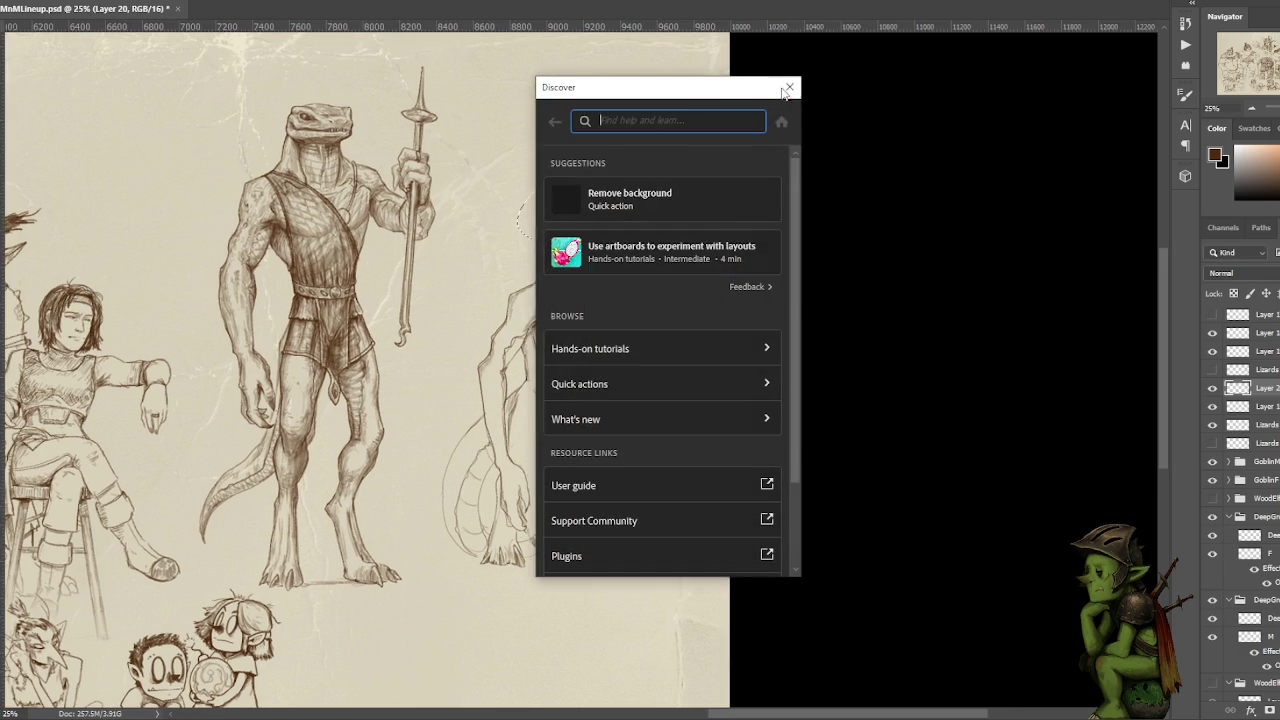
left_click(789, 88)
key("ctrl+t")
key("ctrl+plus")
left_click_drag(643, 103, 638, 106)
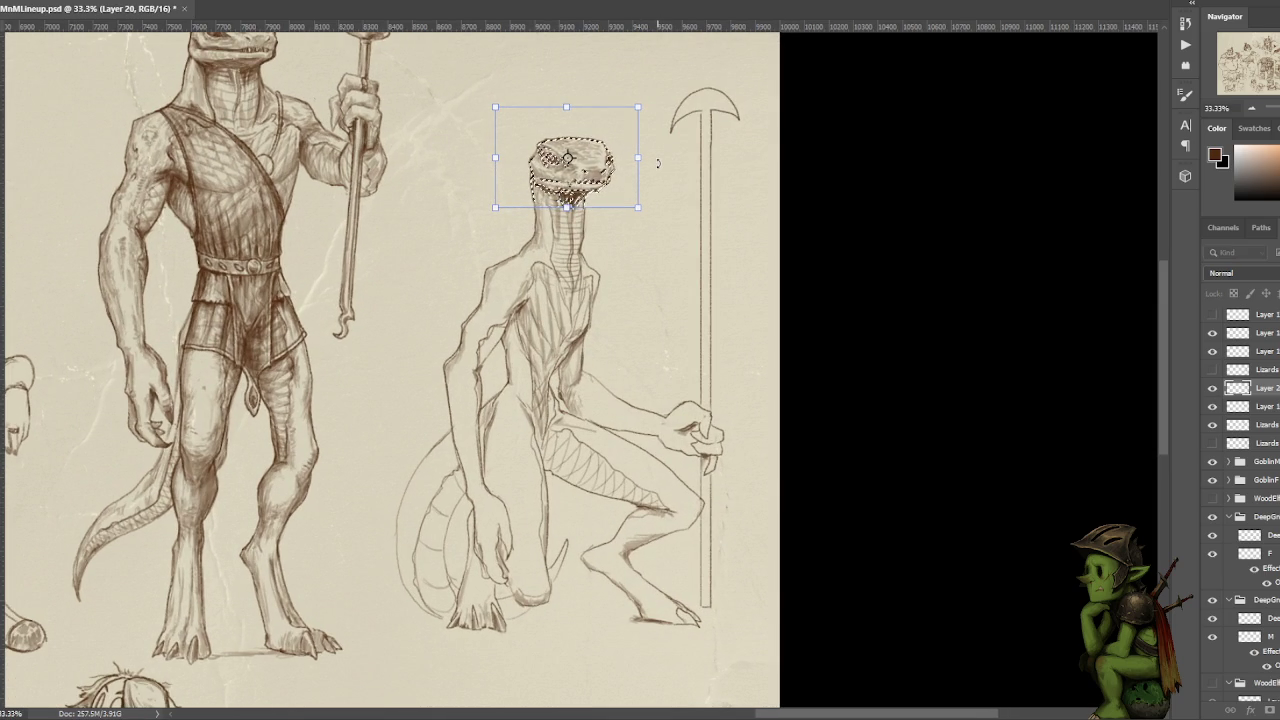
key("Return")
key("ctrl+d")
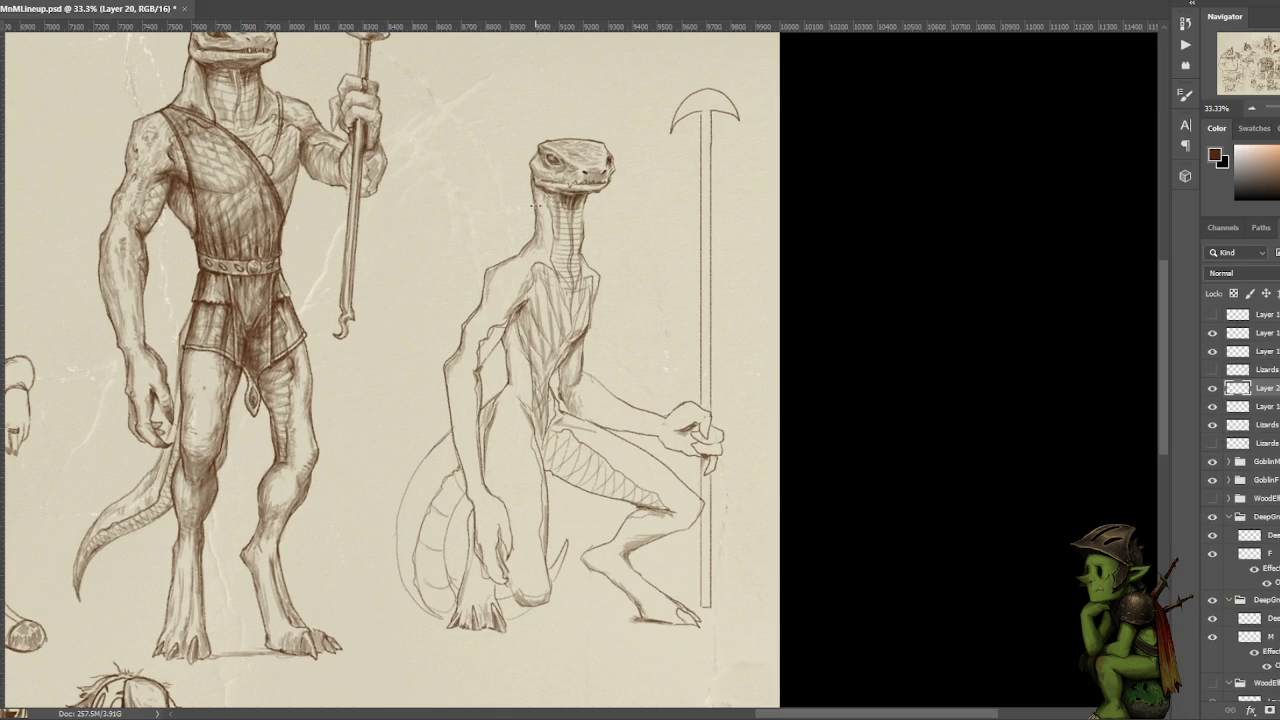
- Darken the neck and shoulder outlines and erase a lighter strip along the neck
left_click_drag(536, 215, 537, 189)
mouse_move(560, 236)
left_mouse_down()
mouse_move(557, 206)
mouse_move(552, 254)
left_mouse_up()
left_click_drag(531, 262, 541, 264)
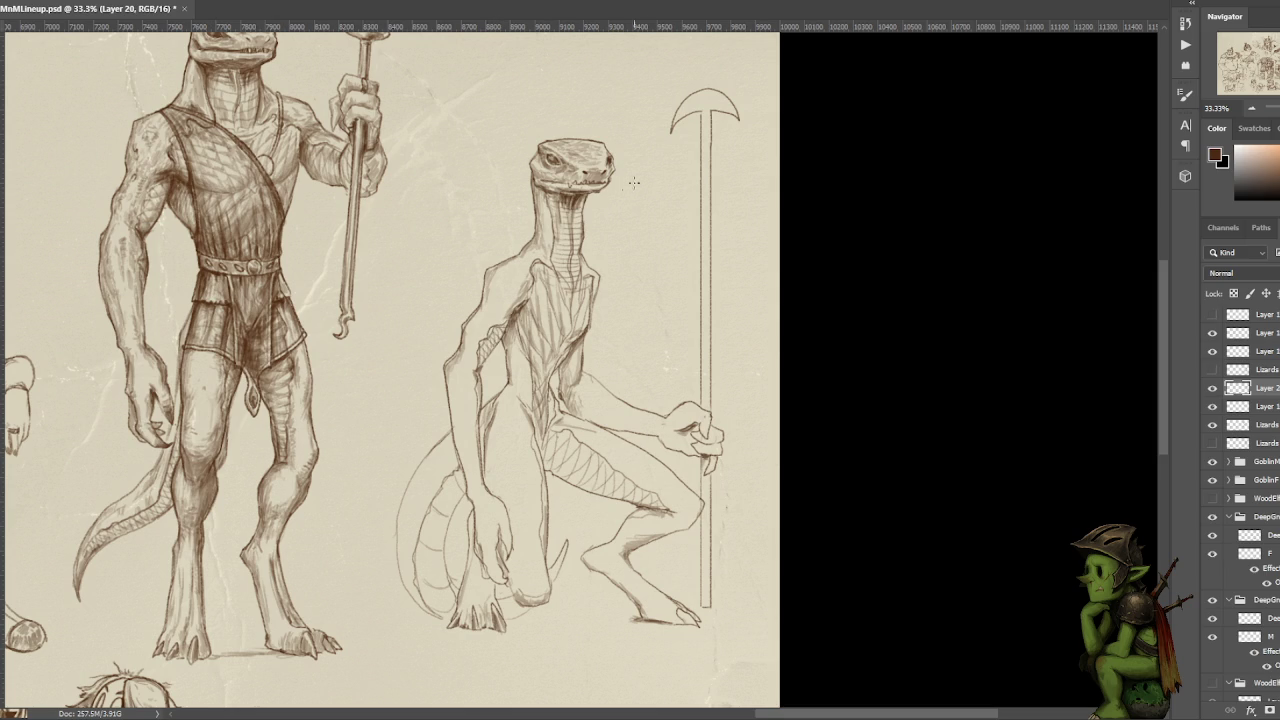
left_click_drag(619, 374, 623, 324)
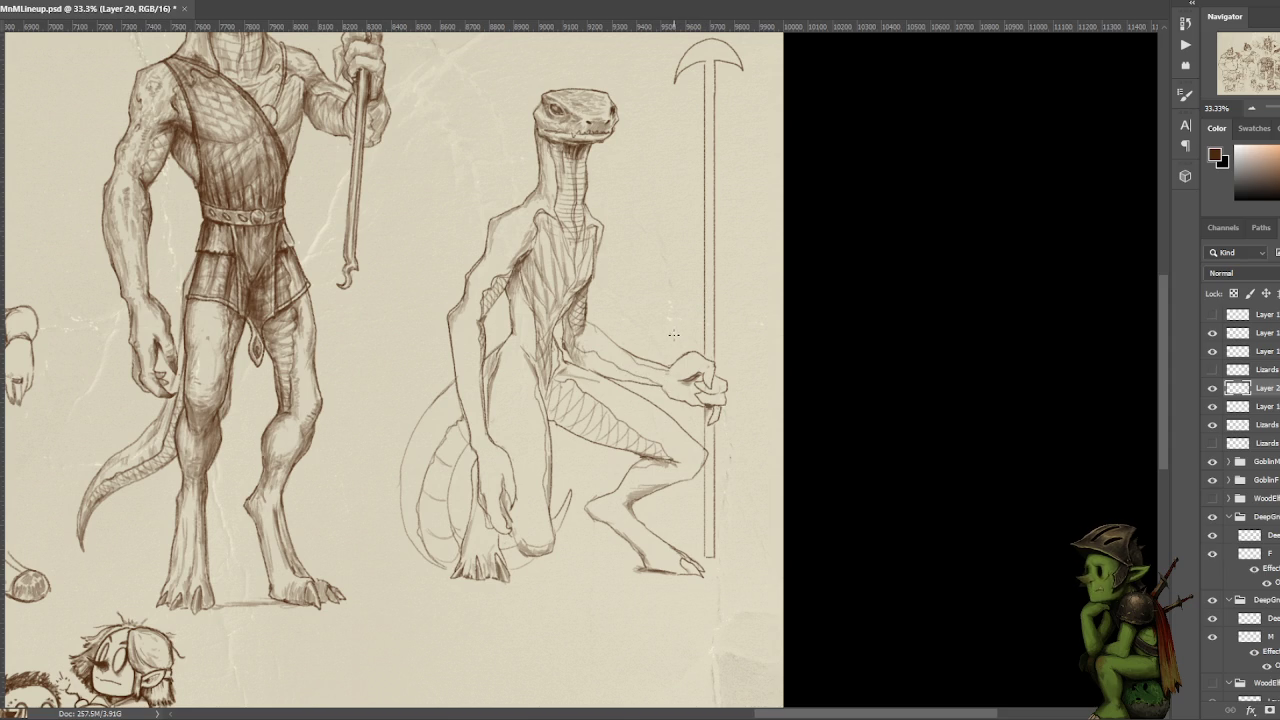
- Stroke and hatch scales along the upper arm and armpit, then darken the polearm-gripping knuckles
left_click_drag(575, 335, 672, 390)
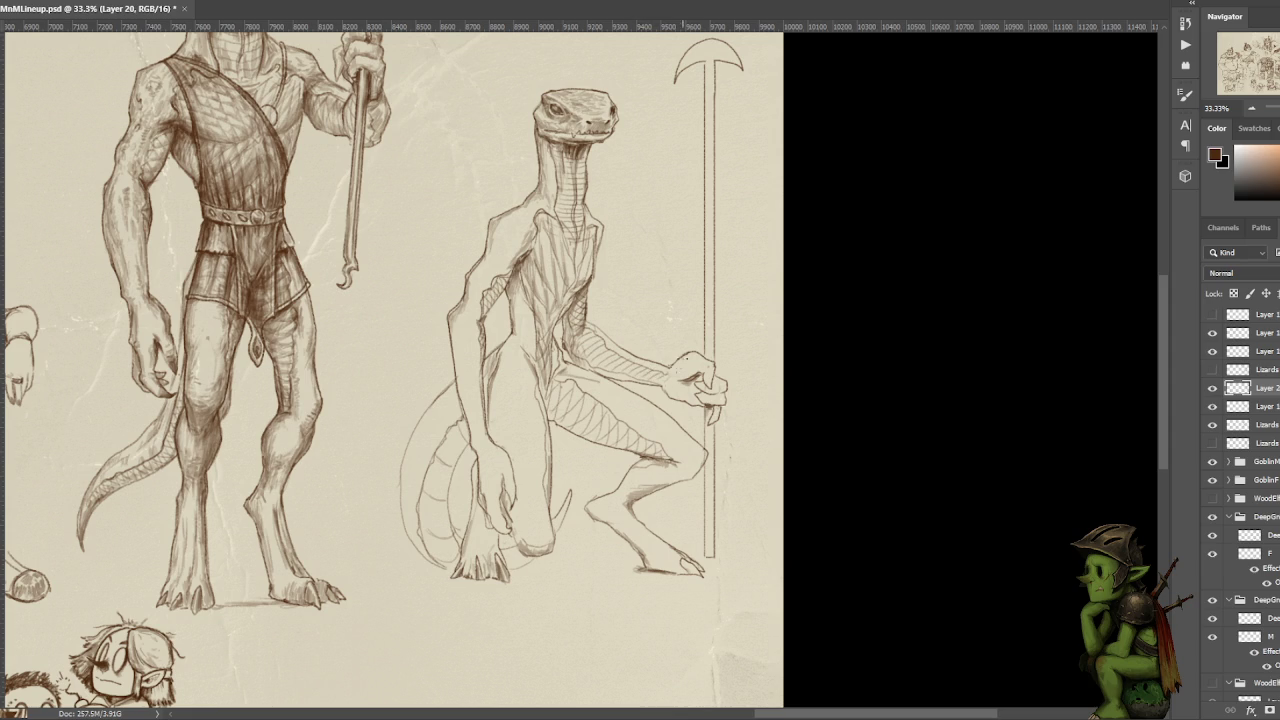
mouse_move(586, 336)
left_mouse_down()
mouse_move(578, 354)
mouse_move(617, 359)
left_mouse_up()
left_click_drag(680, 370, 695, 371)
left_click_drag(686, 398, 696, 406)
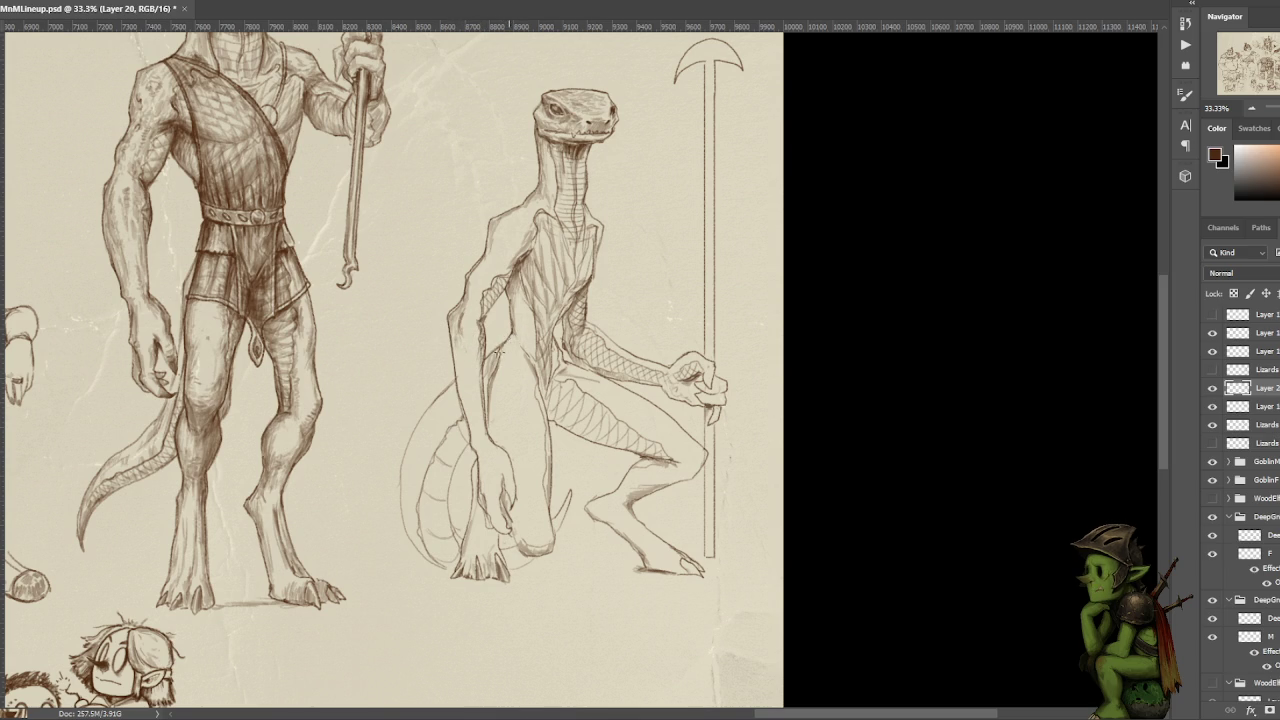
left_click_drag(501, 350, 501, 352)
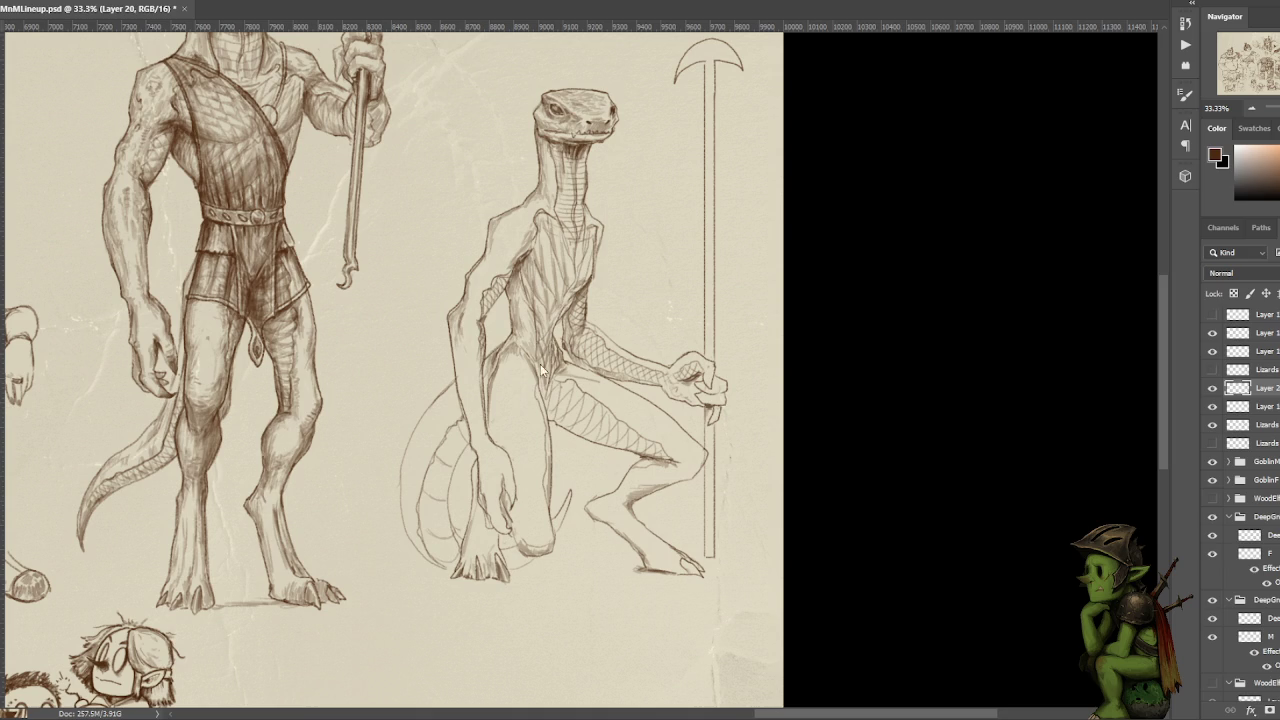
- Make and then clear small selections around the lizard's chest and hip
left_click_drag(538, 368, 530, 390)
key("ctrl+d")
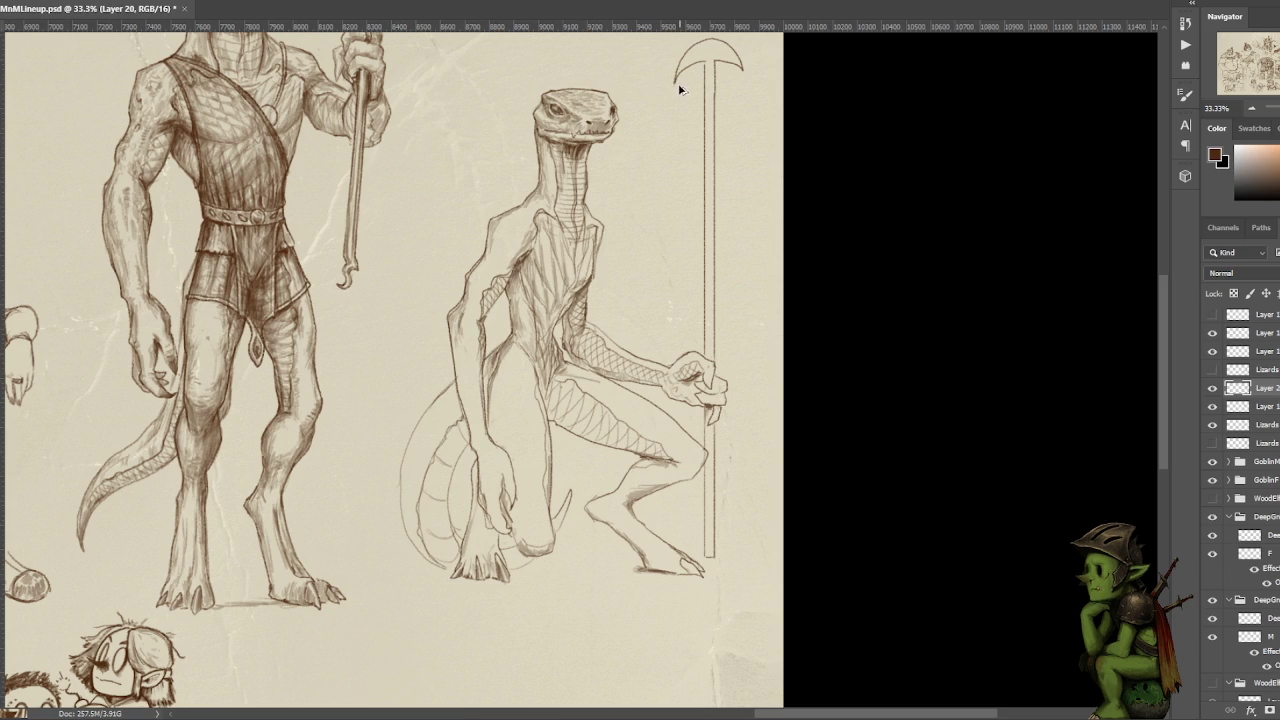
key("ctrl+z")
key("ctrl+d")
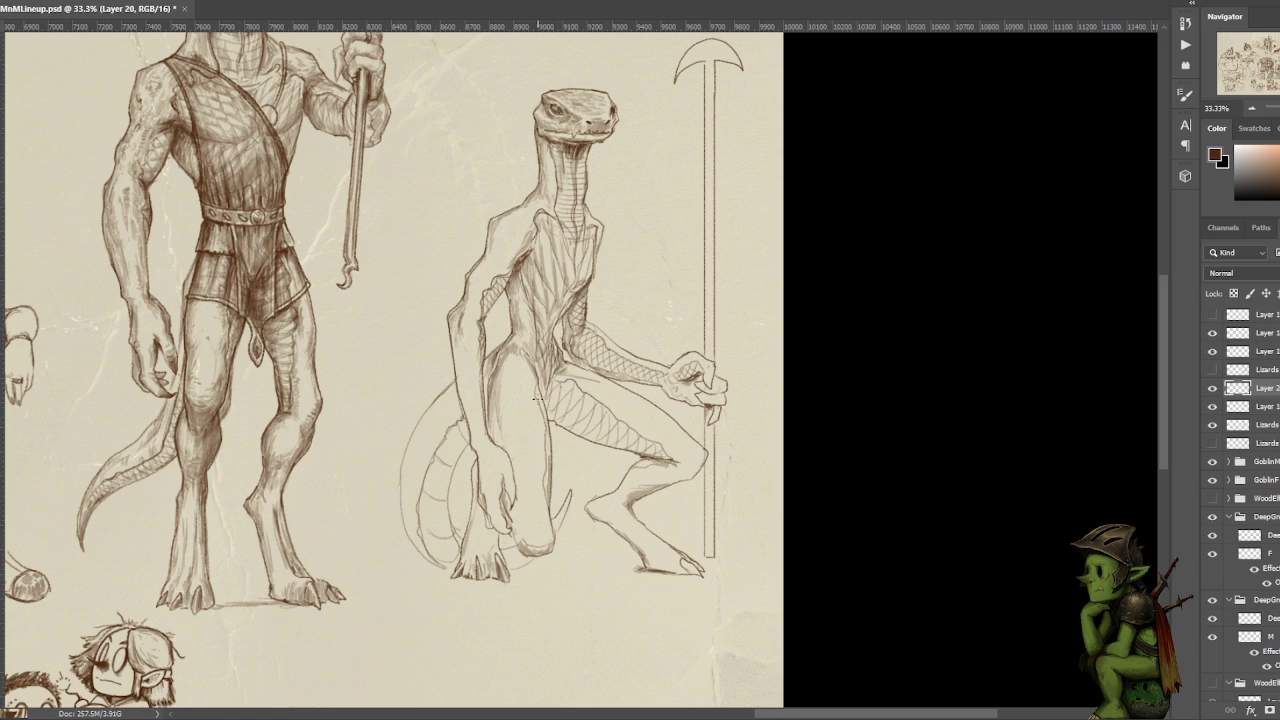
- Erase the faint thigh line, redraw it darker, and add inner-thigh and knee-underside strokes
left_click_drag(542, 475, 543, 492)
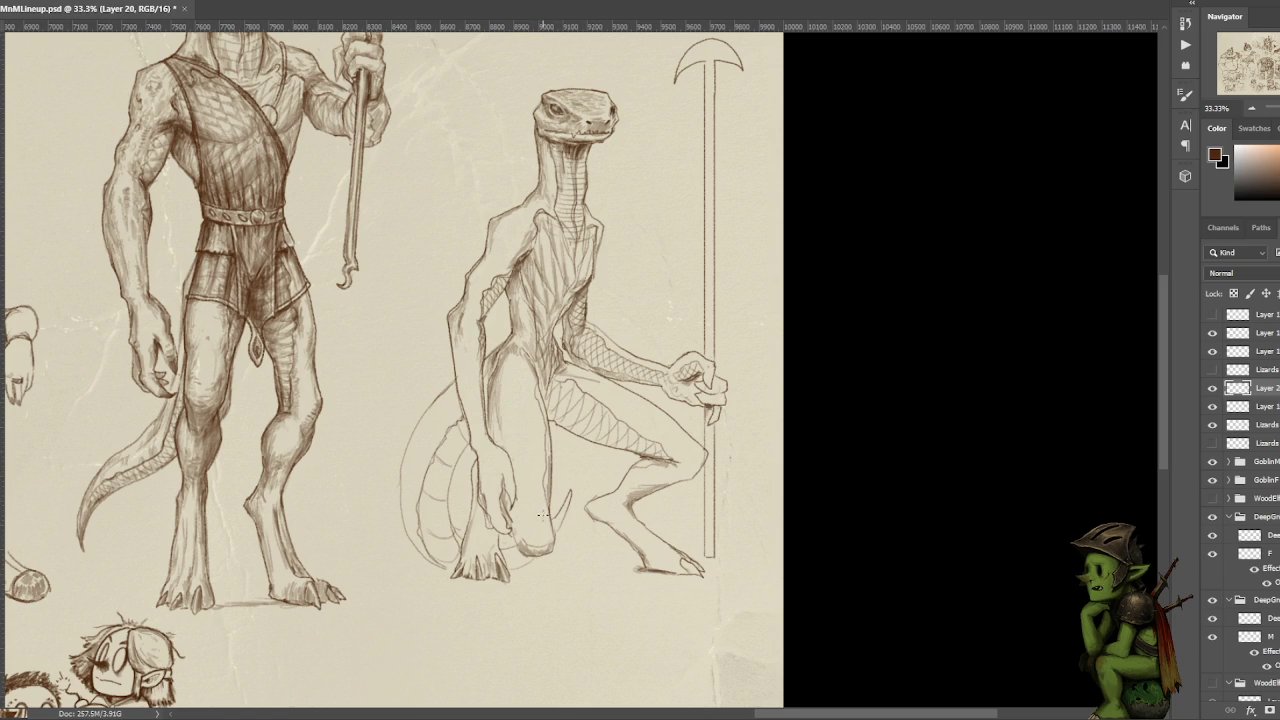
mouse_move(539, 476)
left_mouse_down()
mouse_move(538, 398)
mouse_move(540, 472)
left_mouse_up()
left_click_drag(533, 416, 531, 370)
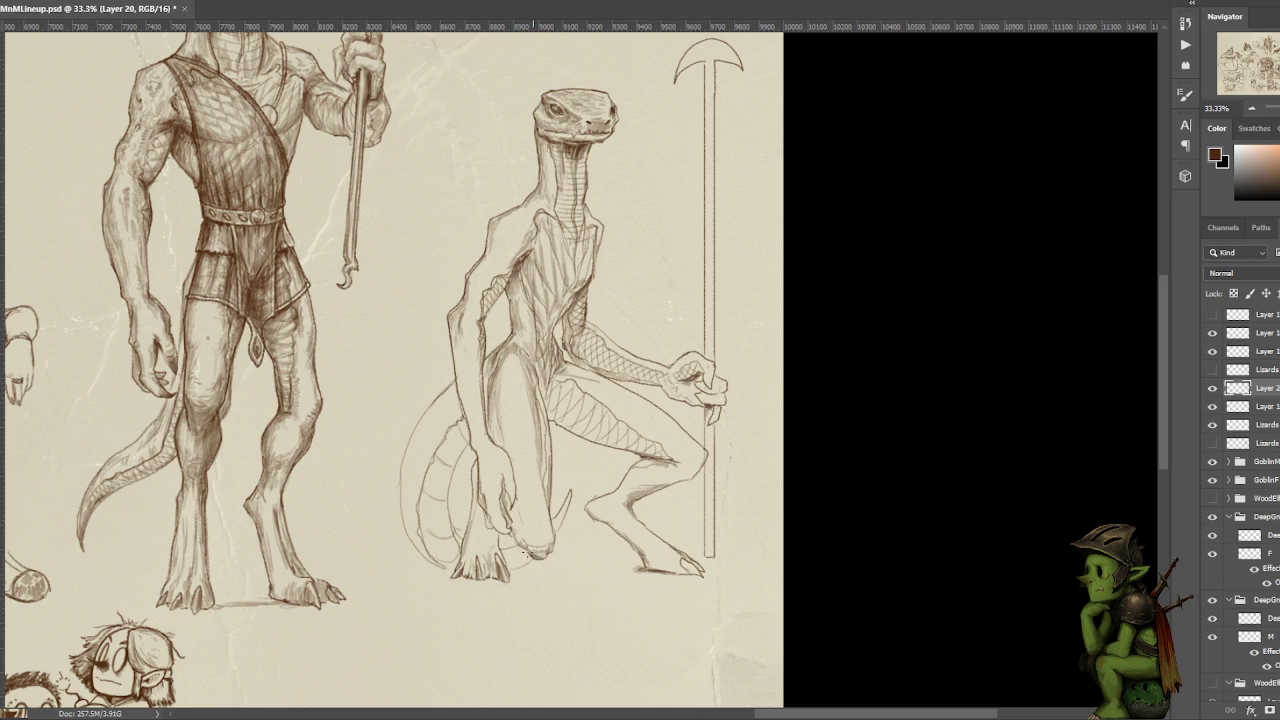
mouse_move(522, 548)
left_mouse_down()
mouse_move(538, 560)
mouse_move(554, 544)
left_mouse_up()
key("ctrl+z")
key("ctrl+z")
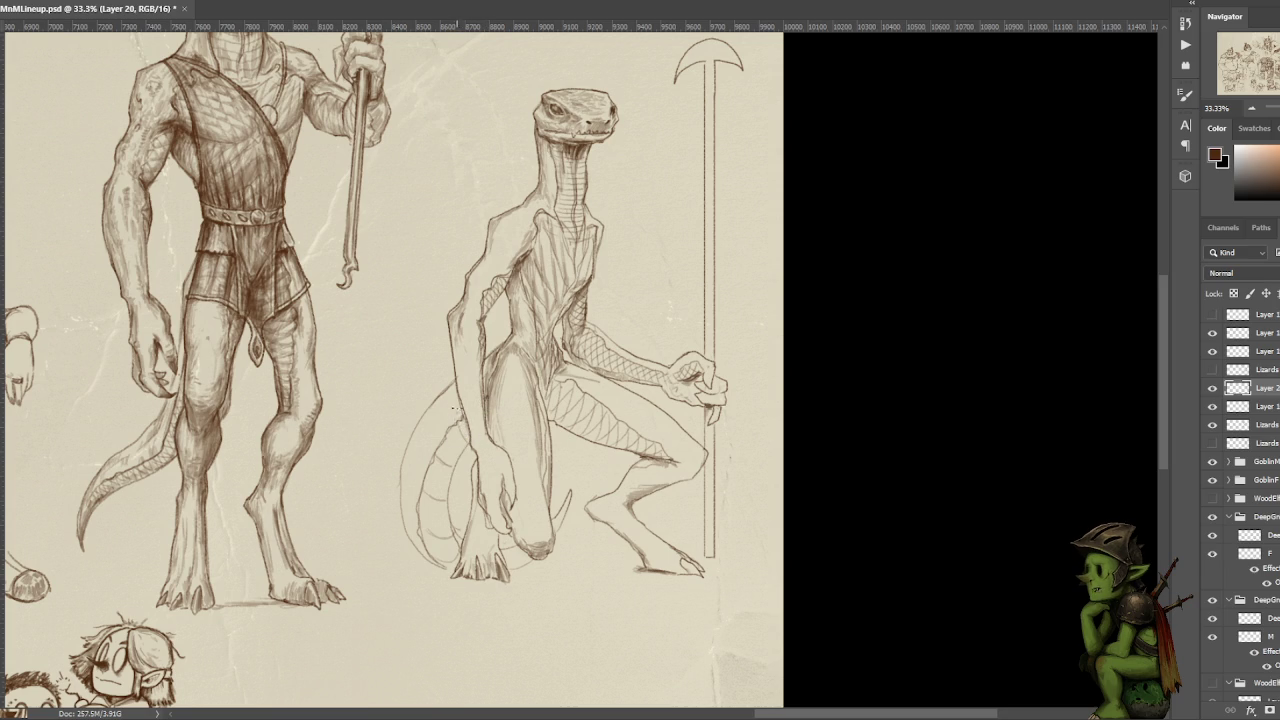
left_click_drag(475, 395, 591, 283)
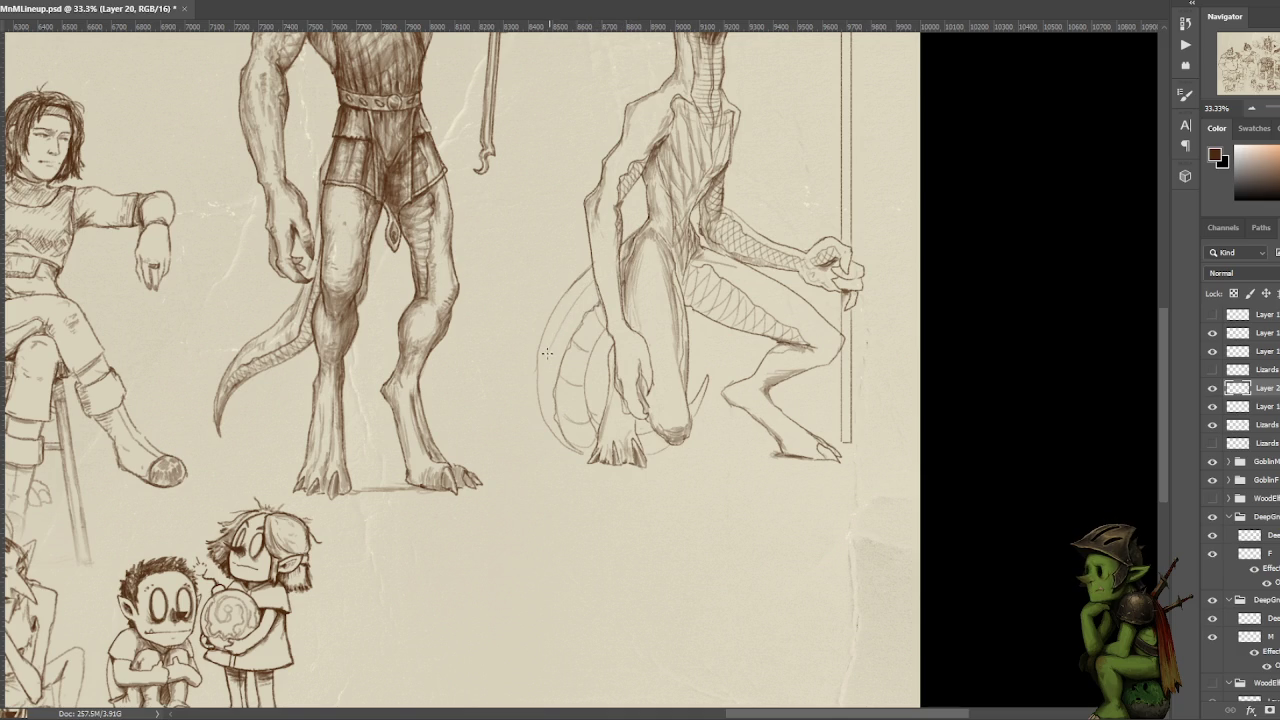
- Trace and darken fresh pencil strokes along the upper curve of the crouching lizard's coiled tail
left_click_drag(546, 354, 582, 288)
scroll(604, 242, "down", 2)
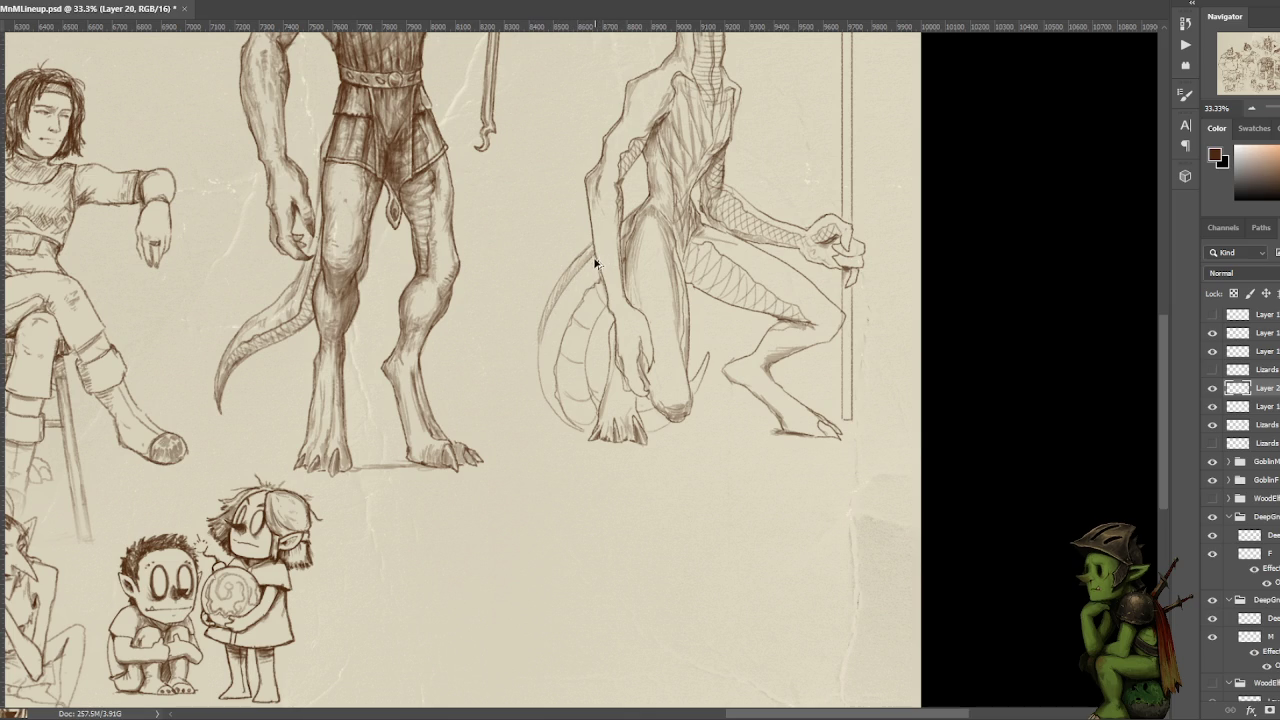
mouse_move(585, 271)
left_mouse_down()
mouse_move(551, 314)
mouse_move(590, 258)
left_mouse_up()
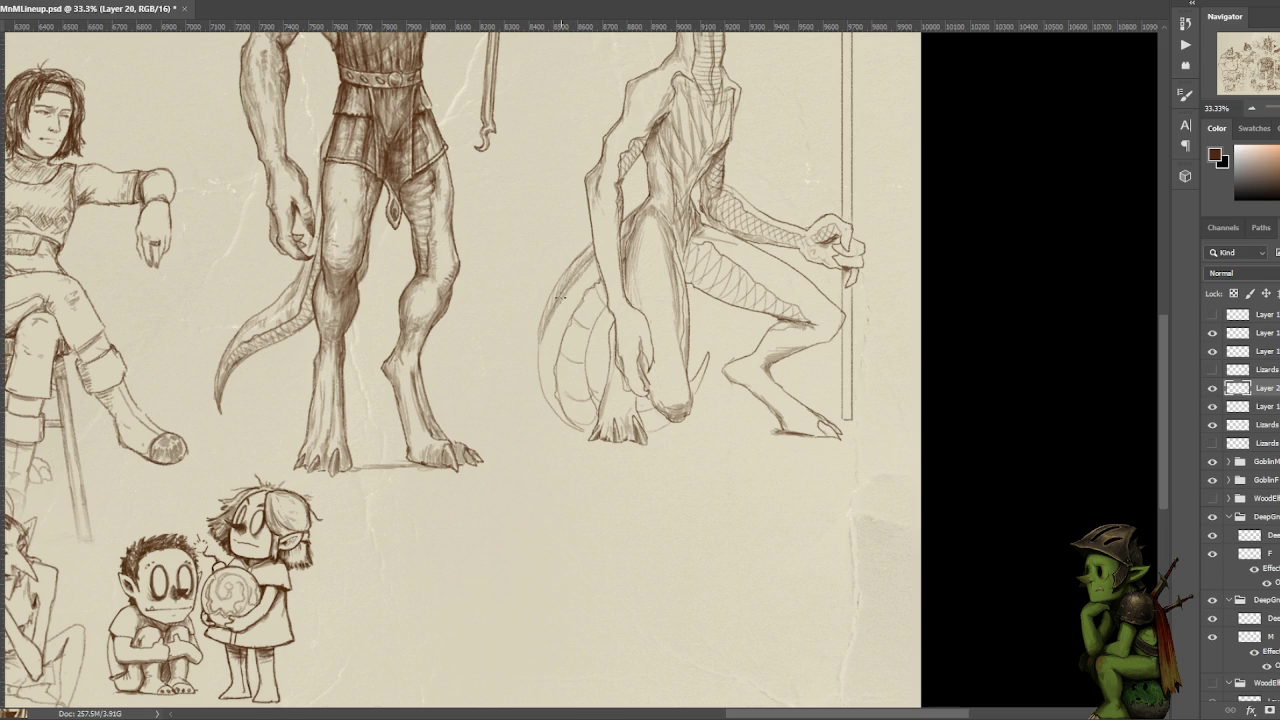
- Scroll the canvas and zoom out to 16.7% to show the whole lineup
scroll(686, 156, "up", 3)
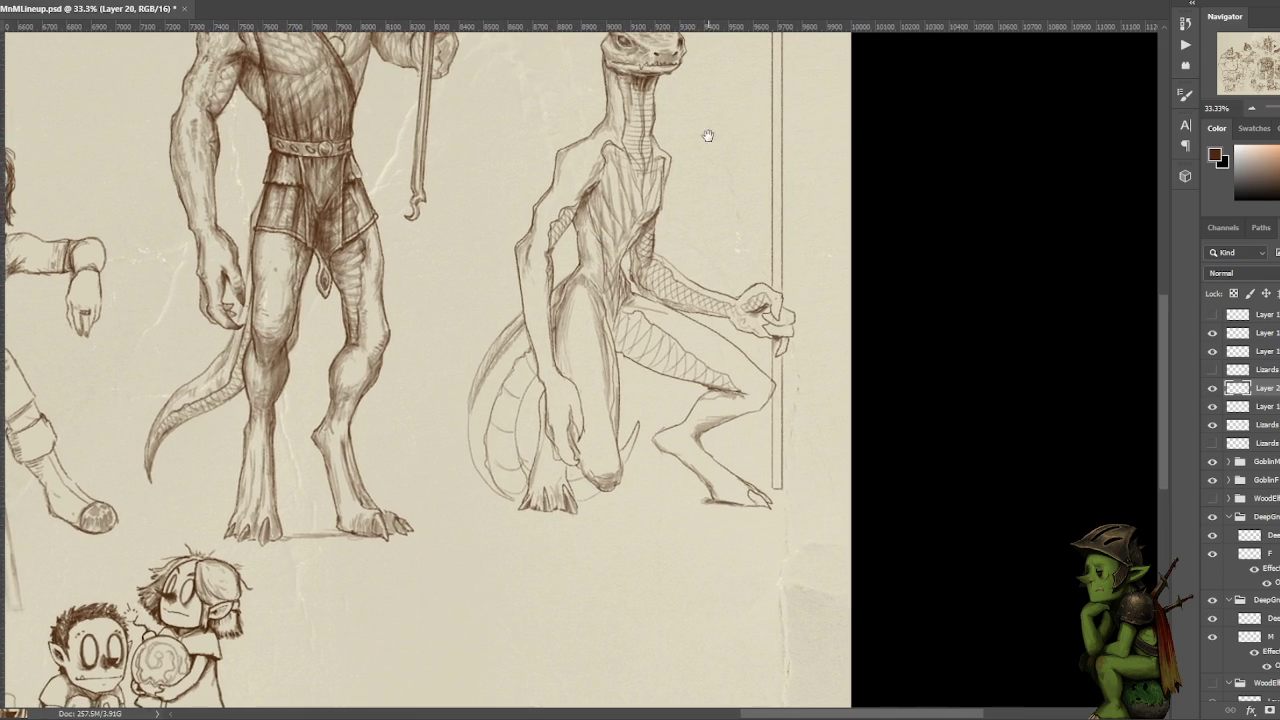
scroll(676, 181, "up", 1)
scroll(700, 140, "up", 1)
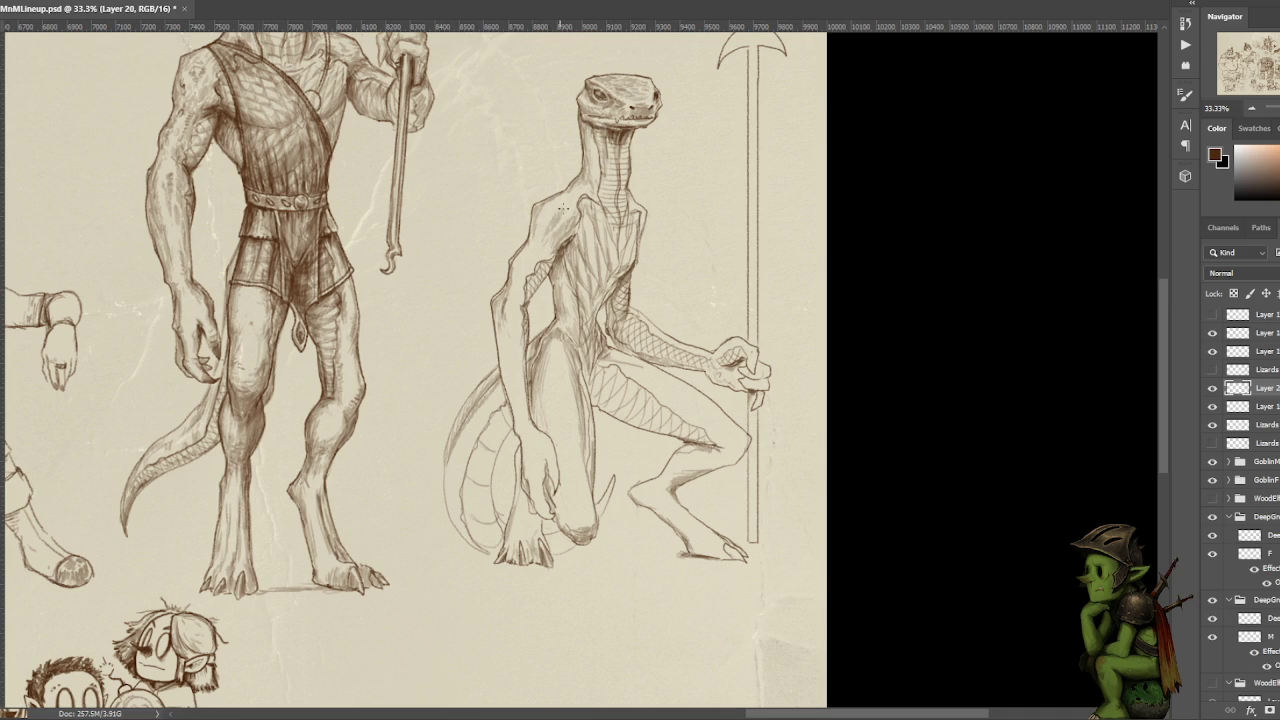
key("ctrl+minus")
key("ctrl+minus")
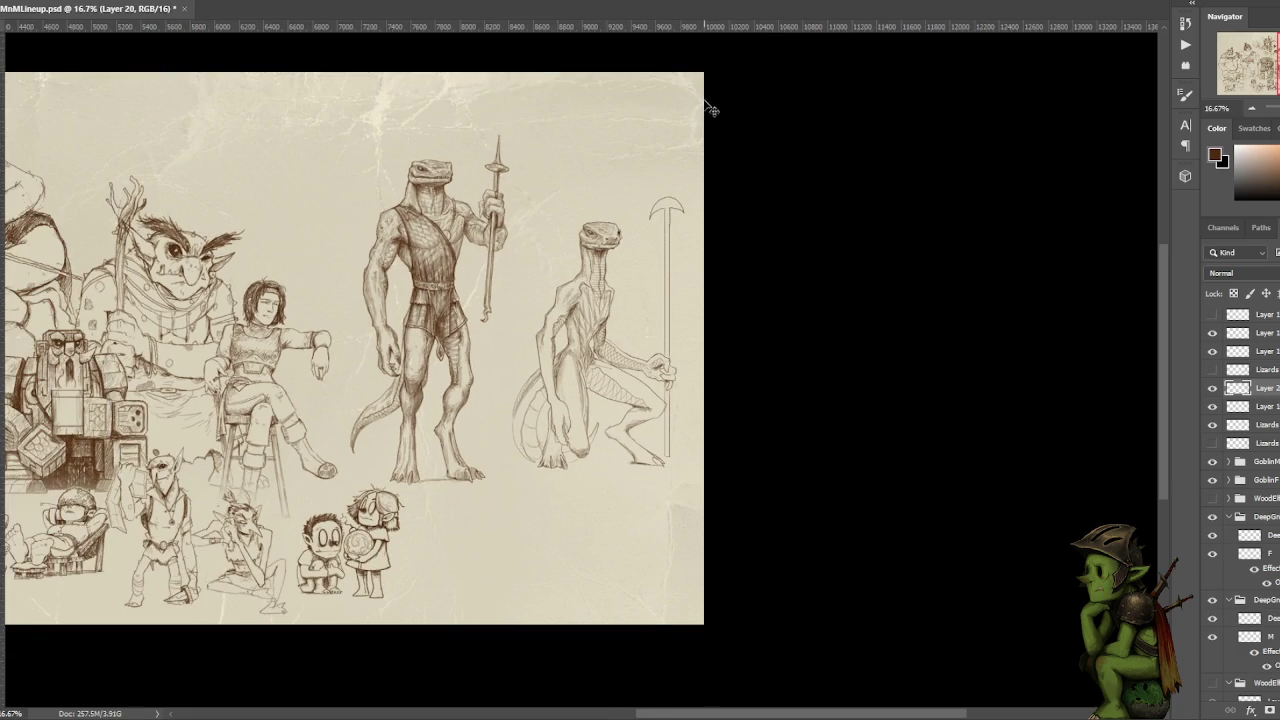
- Zoom in to 25% so both lizardfolk fill the view
key("ctrl+plus")
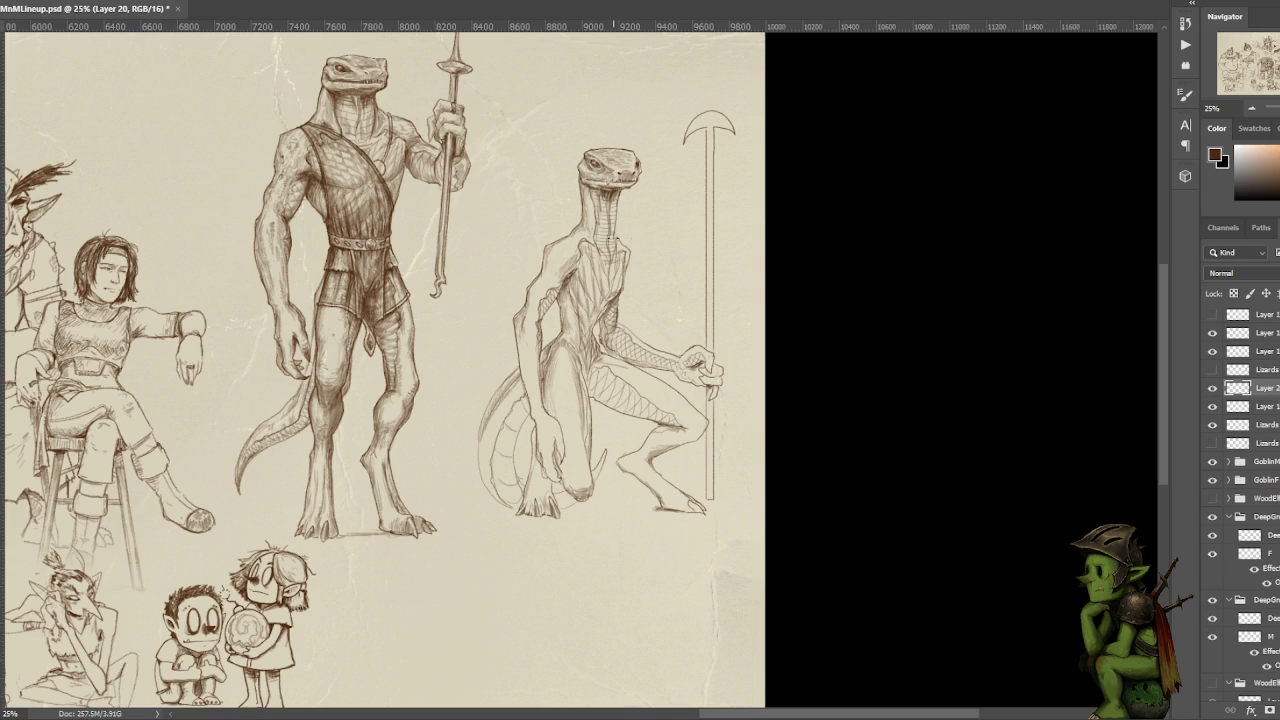
- Darken the neck's right-edge hatching and sketch small detail marks on the crouching lizard's shoulder
left_click_drag(613, 208, 614, 242)
mouse_move(555, 268)
left_mouse_down()
mouse_move(545, 282)
mouse_move(556, 244)
left_mouse_up()
key("ctrl+plus")
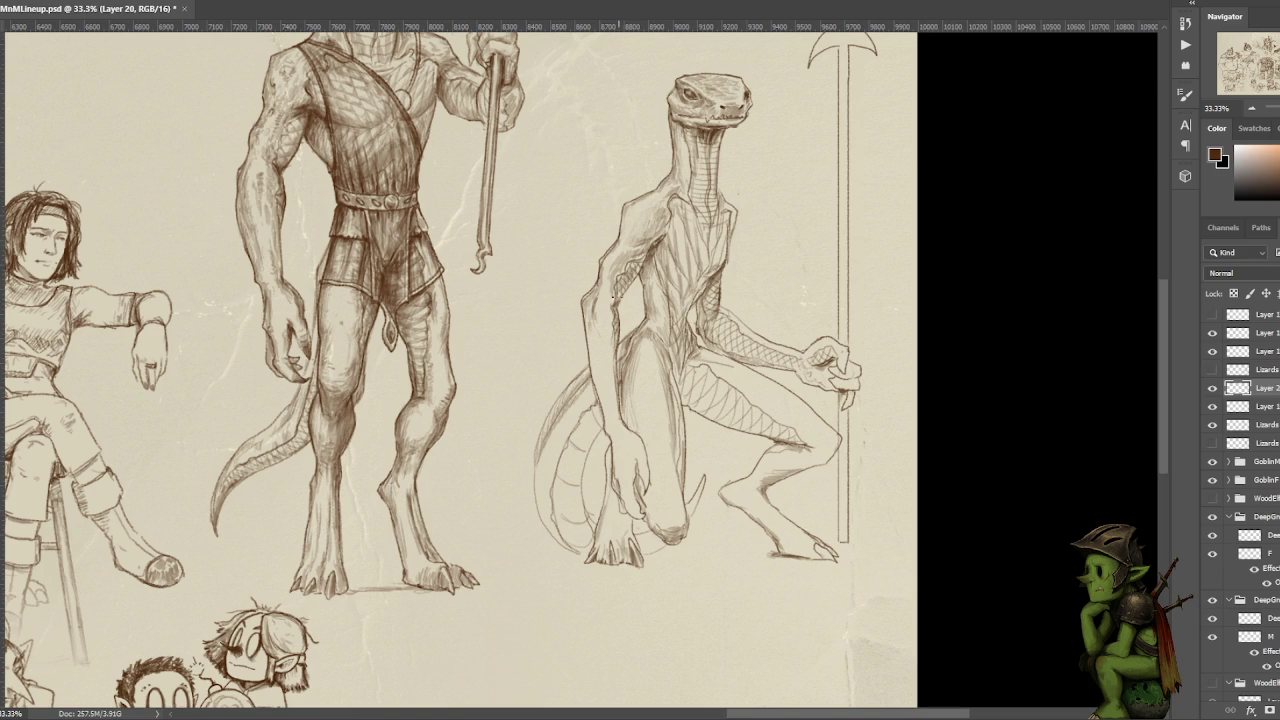
left_click_drag(620, 296, 626, 288)
scroll(757, 110, "down", 2)
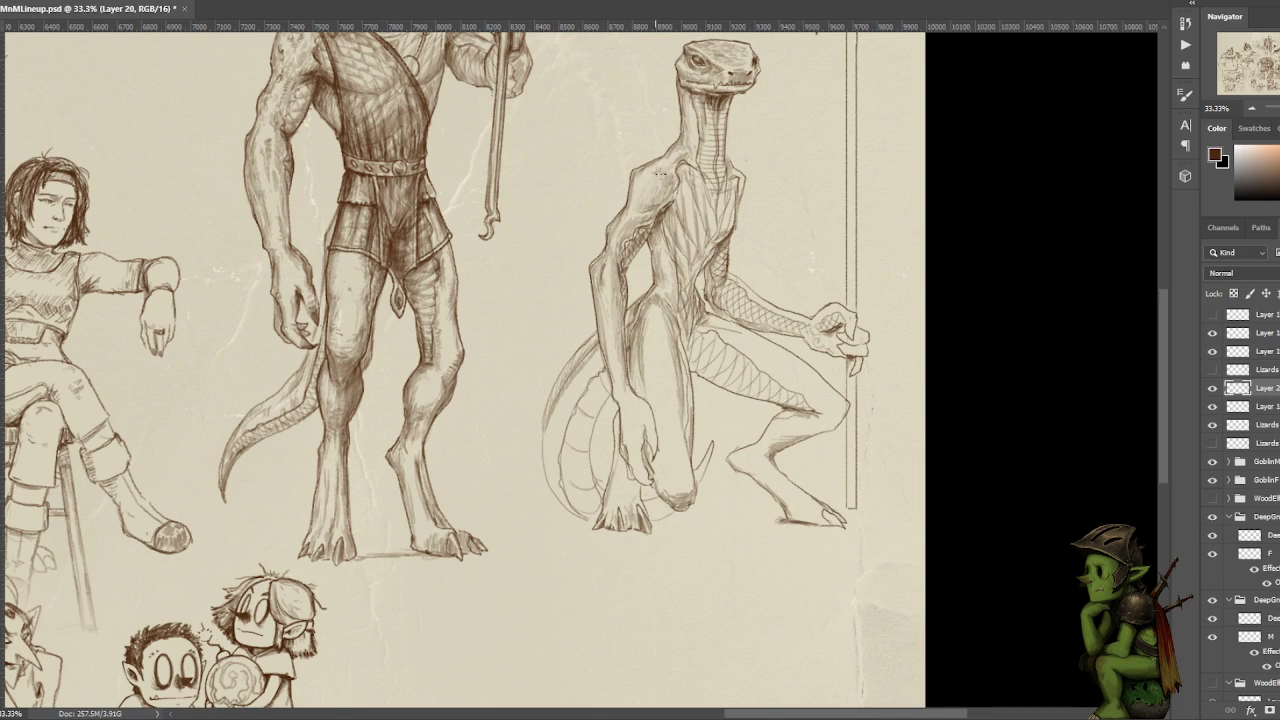
left_click_drag(745, 108, 572, 218)
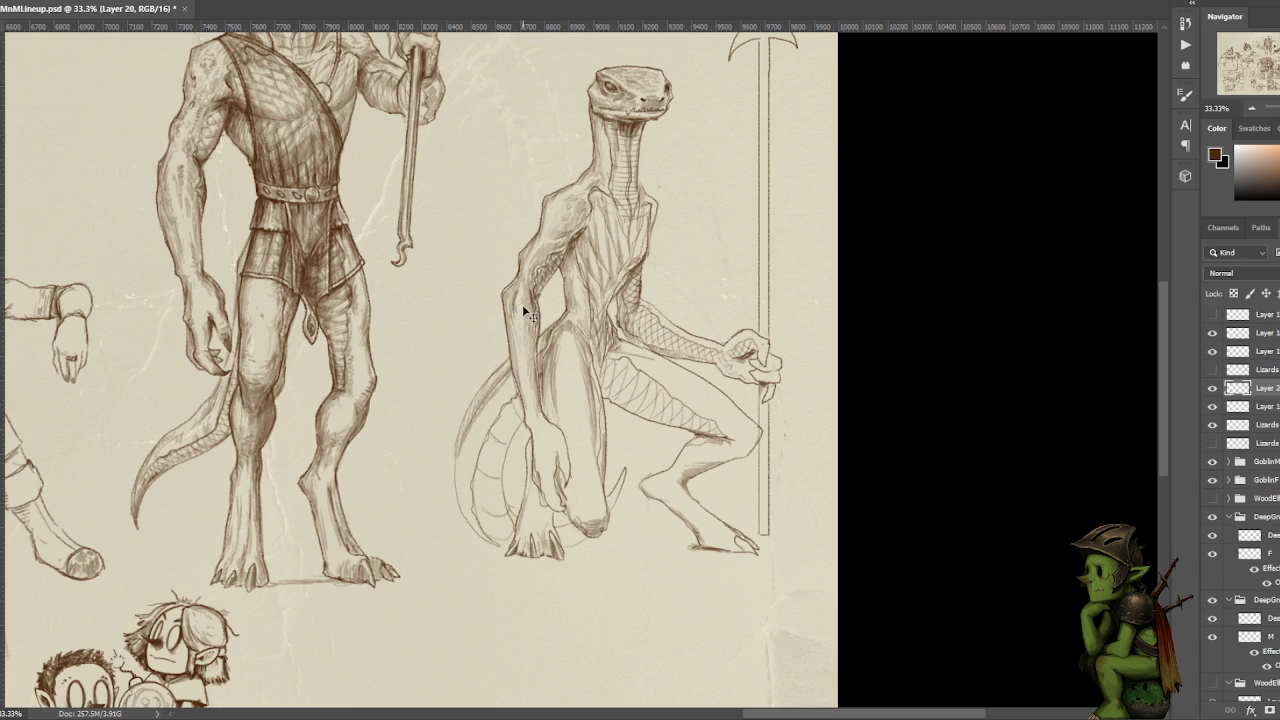
scroll(520, 318, "down", 3)
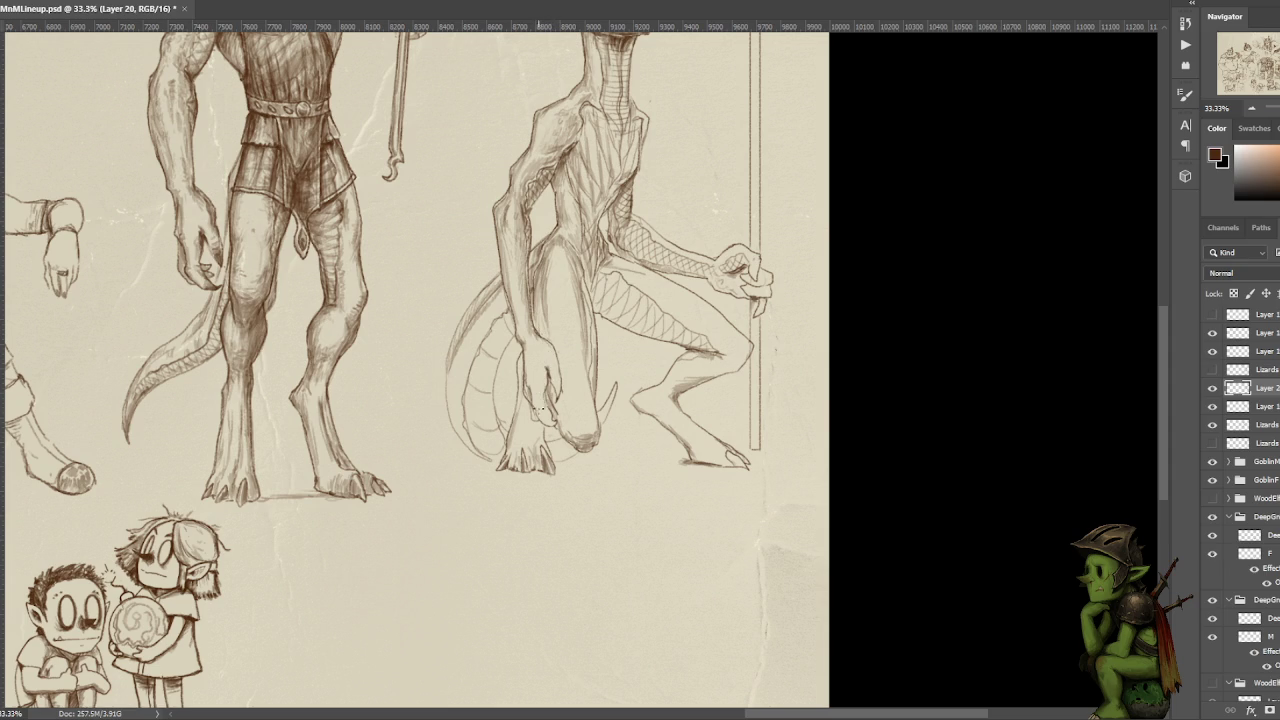
- Sketch pencil detail on the crouching lizard's hand and darken its claw
left_click_drag(538, 410, 545, 416)
mouse_move(540, 416)
left_mouse_down()
mouse_move(558, 419)
mouse_move(544, 414)
mouse_move(548, 384)
left_mouse_up()
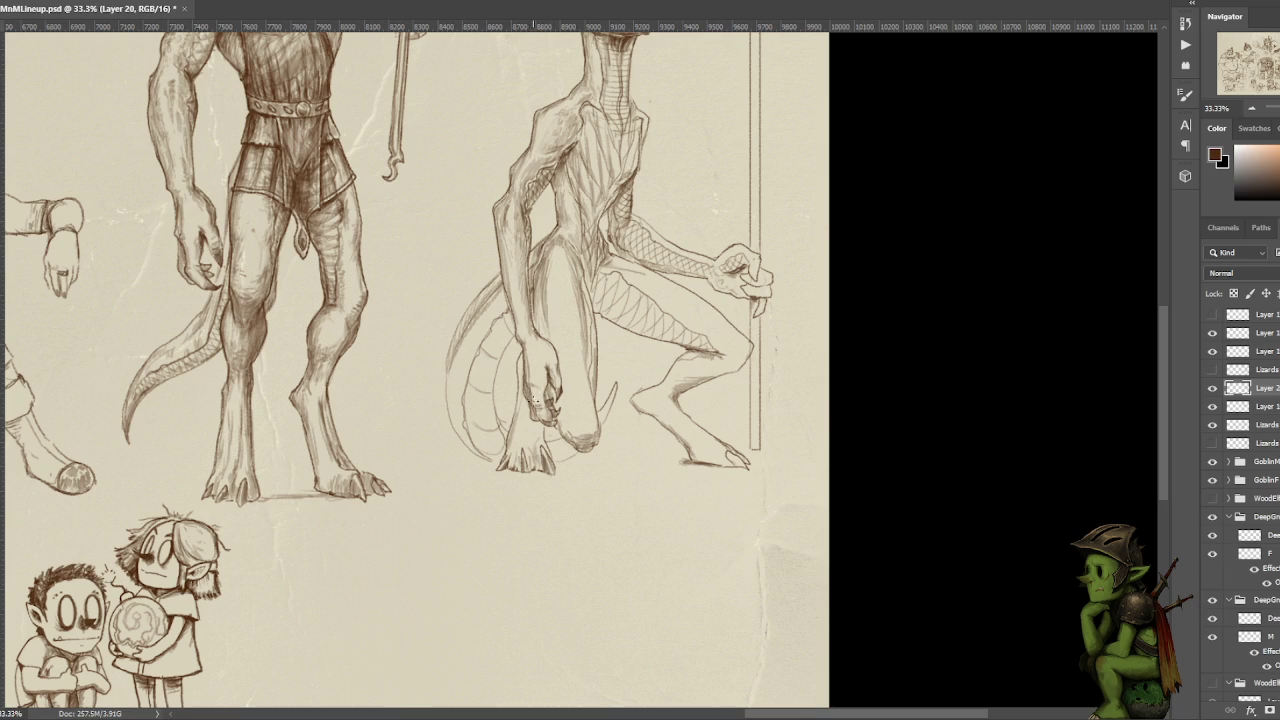
left_click_drag(534, 397, 539, 409)
left_click_drag(604, 137, 577, 232)
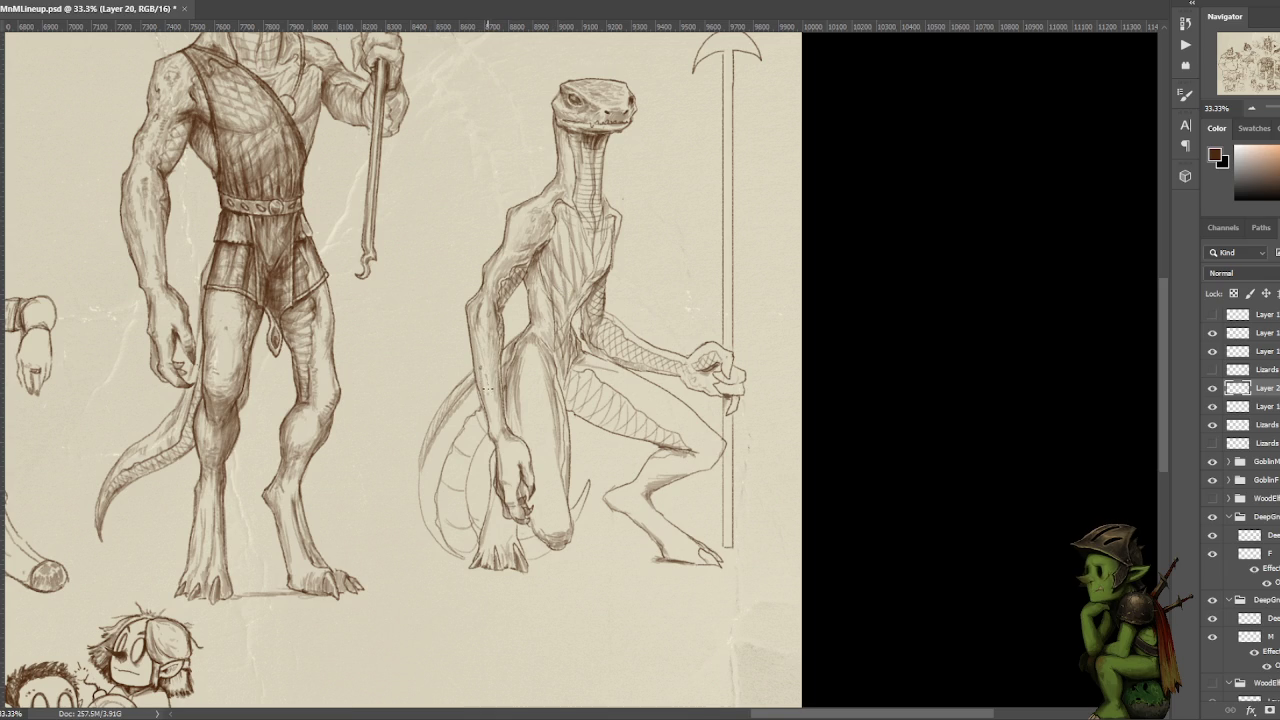
- Add a short pencil mark on the crouching lizard's chest
scroll(573, 270, "right", 3)
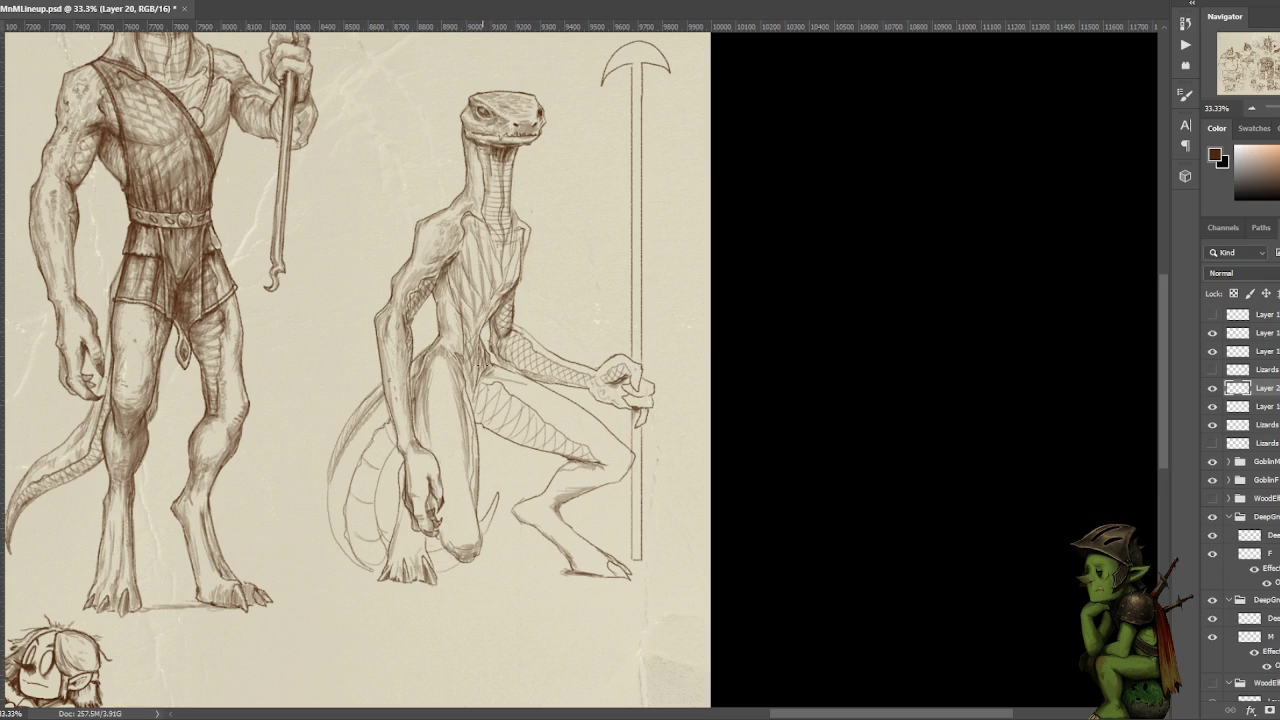
left_click_drag(482, 363, 479, 367)
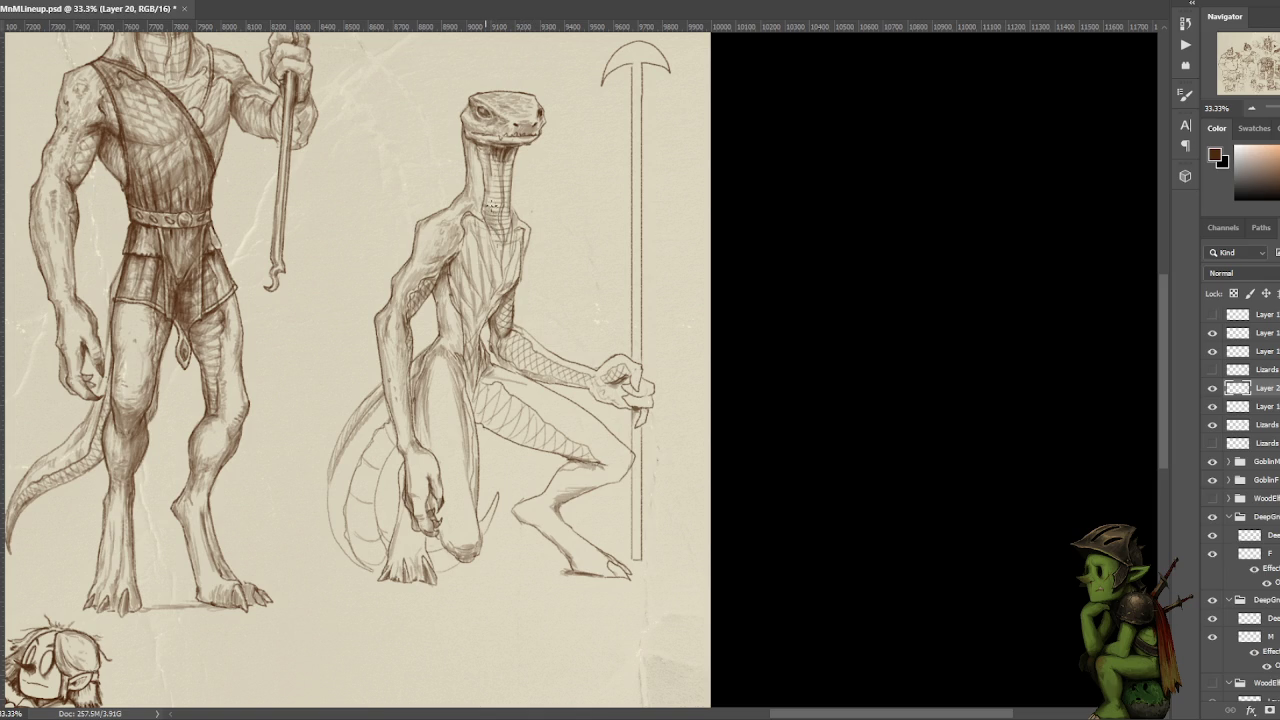
left_click_drag(518, 205, 516, 285)
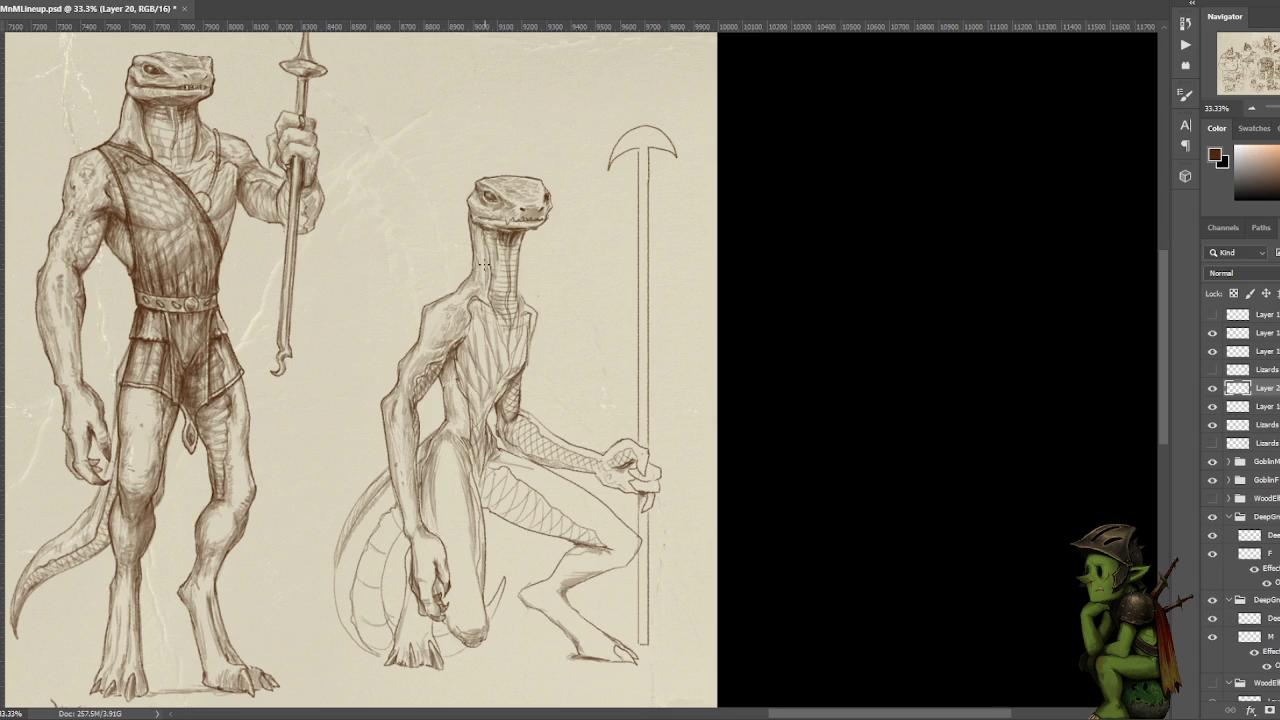
scroll(590, 153, "down", 2)
scroll(575, 190, "down", 1)
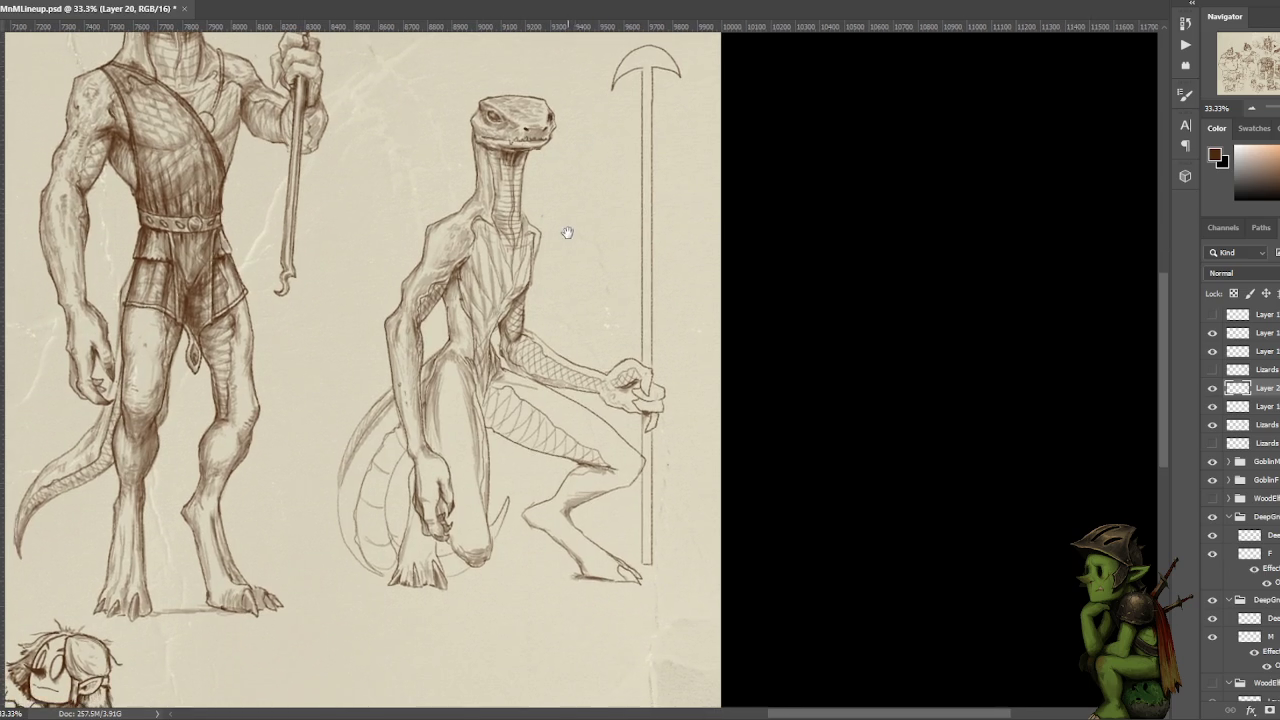
scroll(570, 220, "down", 2)
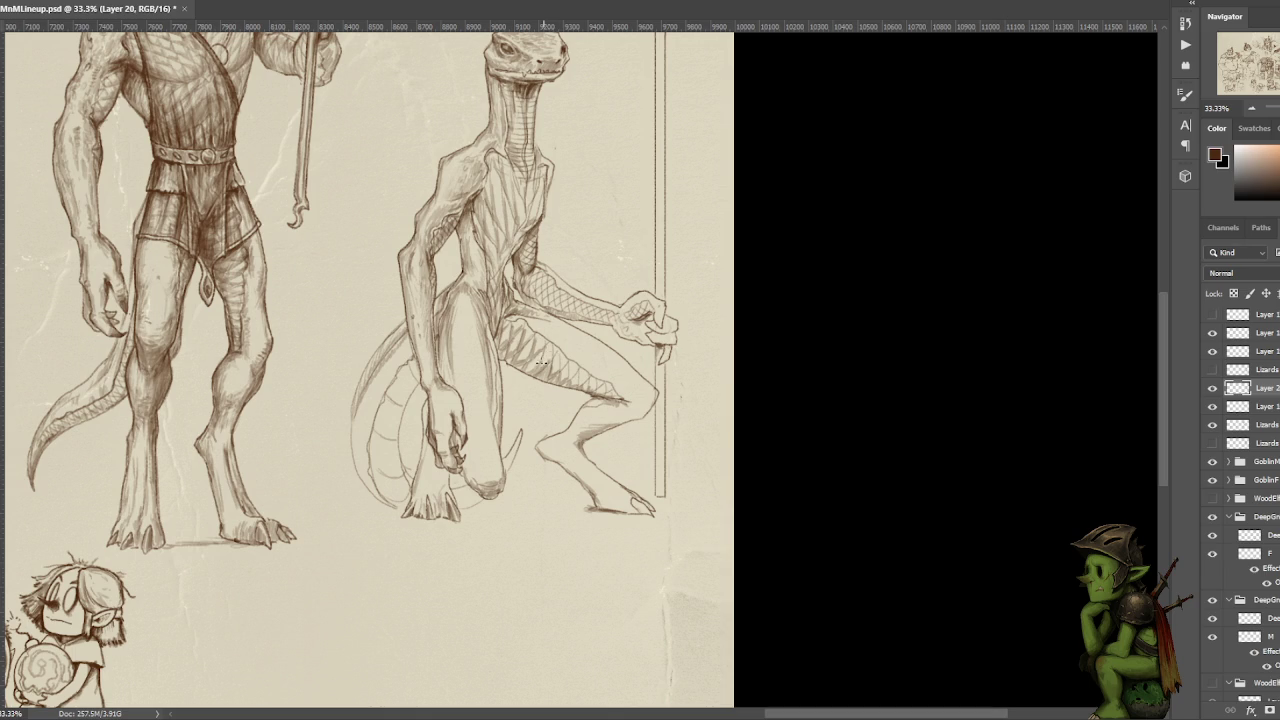
mouse_move(504, 330)
left_mouse_down()
mouse_move(526, 368)
mouse_move(544, 376)
mouse_move(552, 363)
mouse_move(558, 382)
mouse_move(604, 394)
left_mouse_up()
- Extend the thigh hatching and add a small mark at the arm joint
left_click_drag(600, 385, 612, 395)
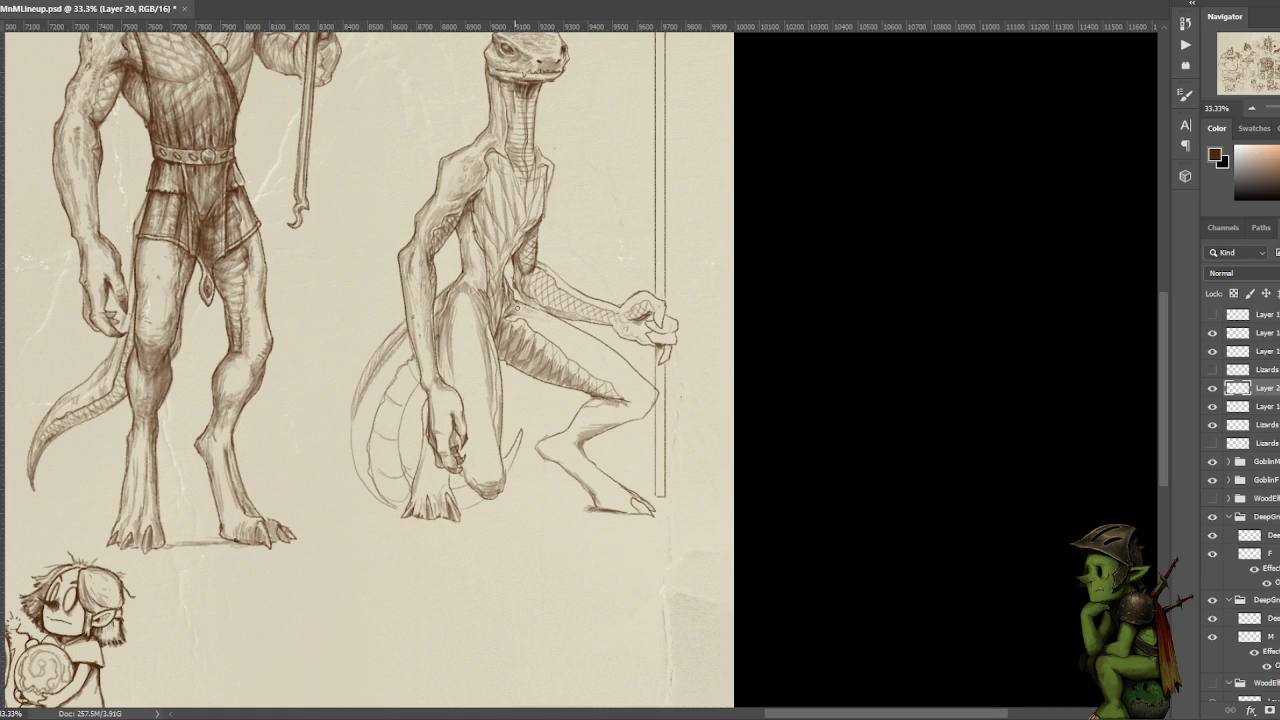
left_click_drag(513, 304, 508, 300)
left_click_drag(619, 275, 595, 243)
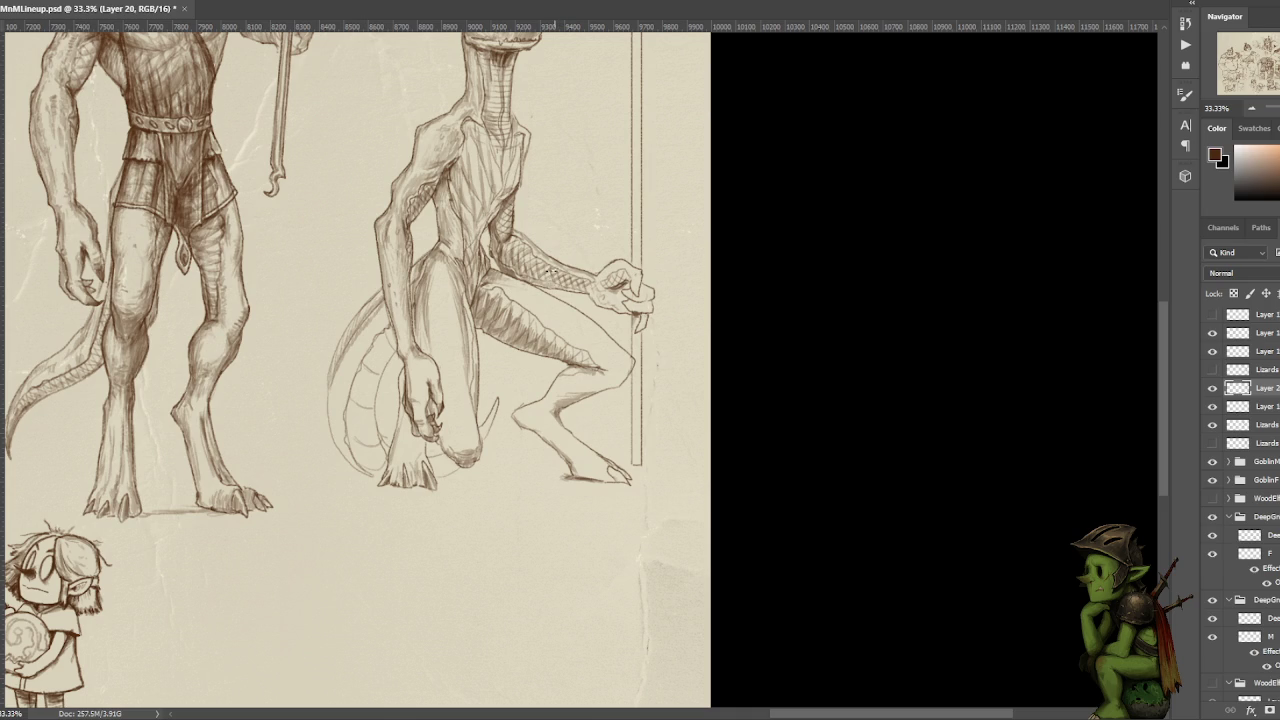
- Darken pencil strokes on the forearm, hand, claw tip and knee
left_click_drag(537, 263, 510, 245)
left_click_drag(587, 285, 624, 311)
left_click_drag(640, 324, 637, 332)
left_click_drag(638, 288, 640, 304)
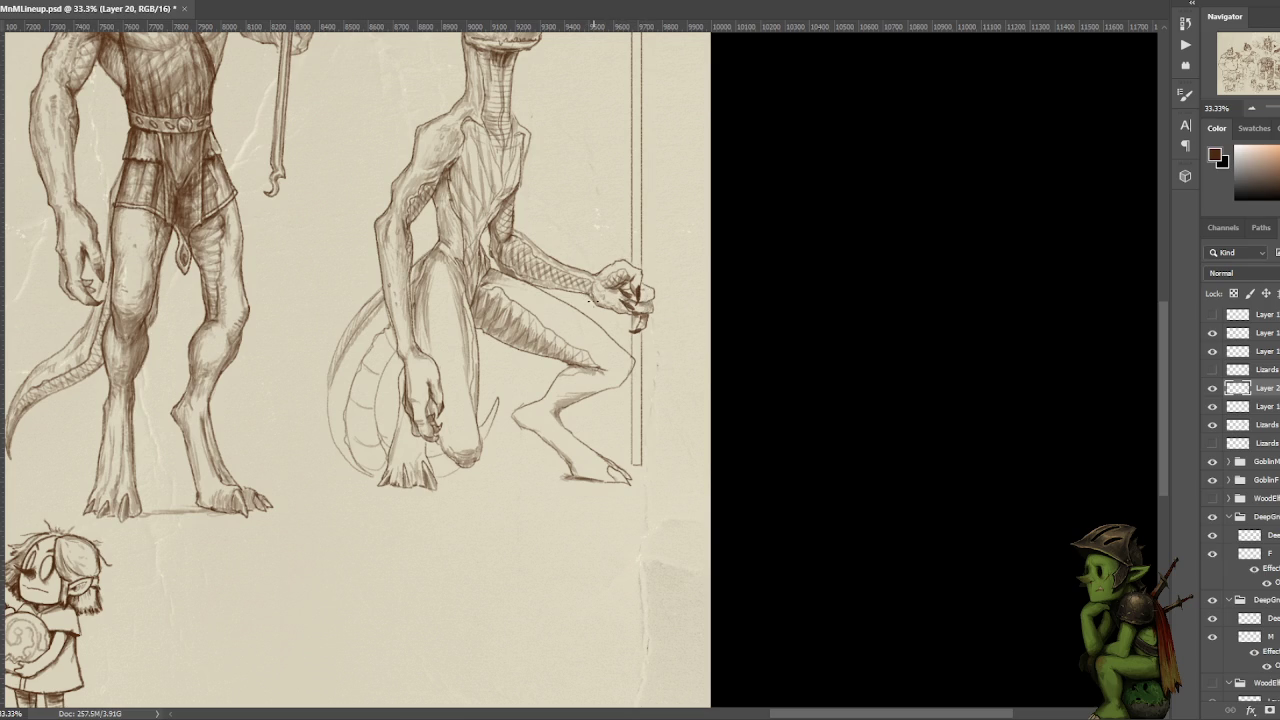
left_click_drag(526, 335, 556, 285)
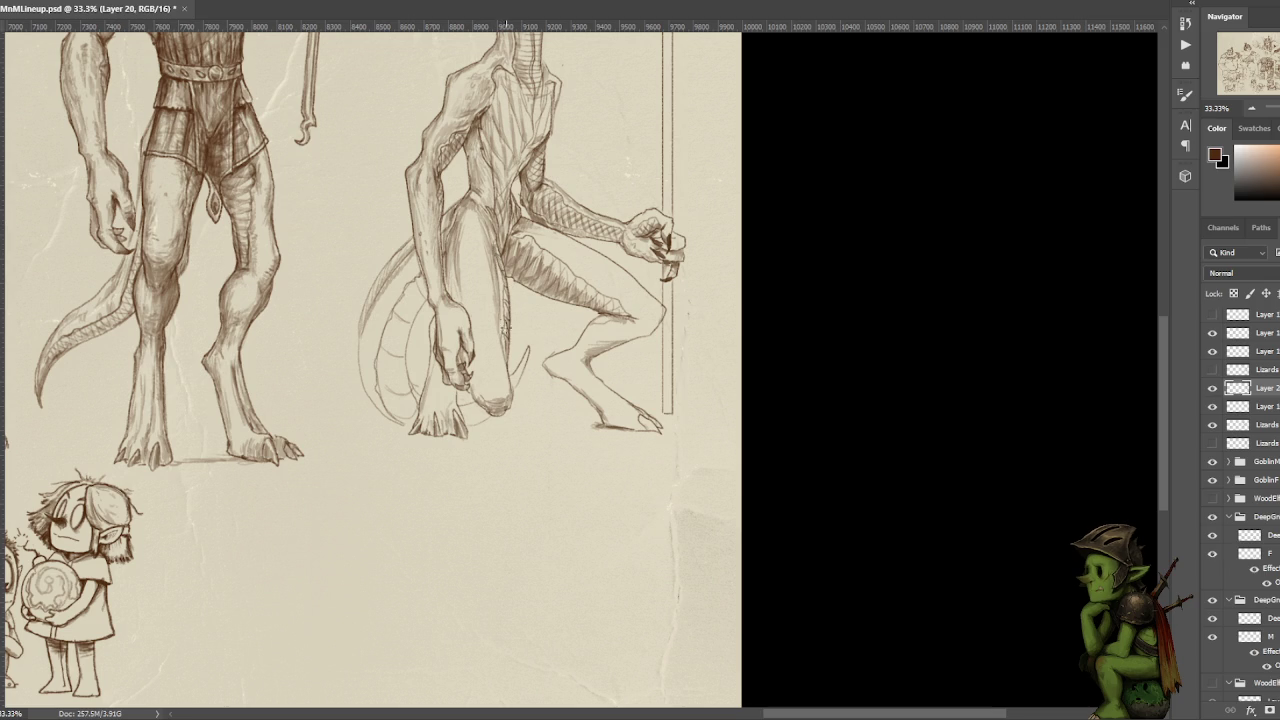
mouse_move(505, 365)
left_mouse_down()
mouse_move(505, 392)
mouse_move(446, 410)
mouse_move(456, 406)
mouse_move(440, 364)
mouse_move(436, 377)
mouse_move(440, 324)
left_mouse_up()
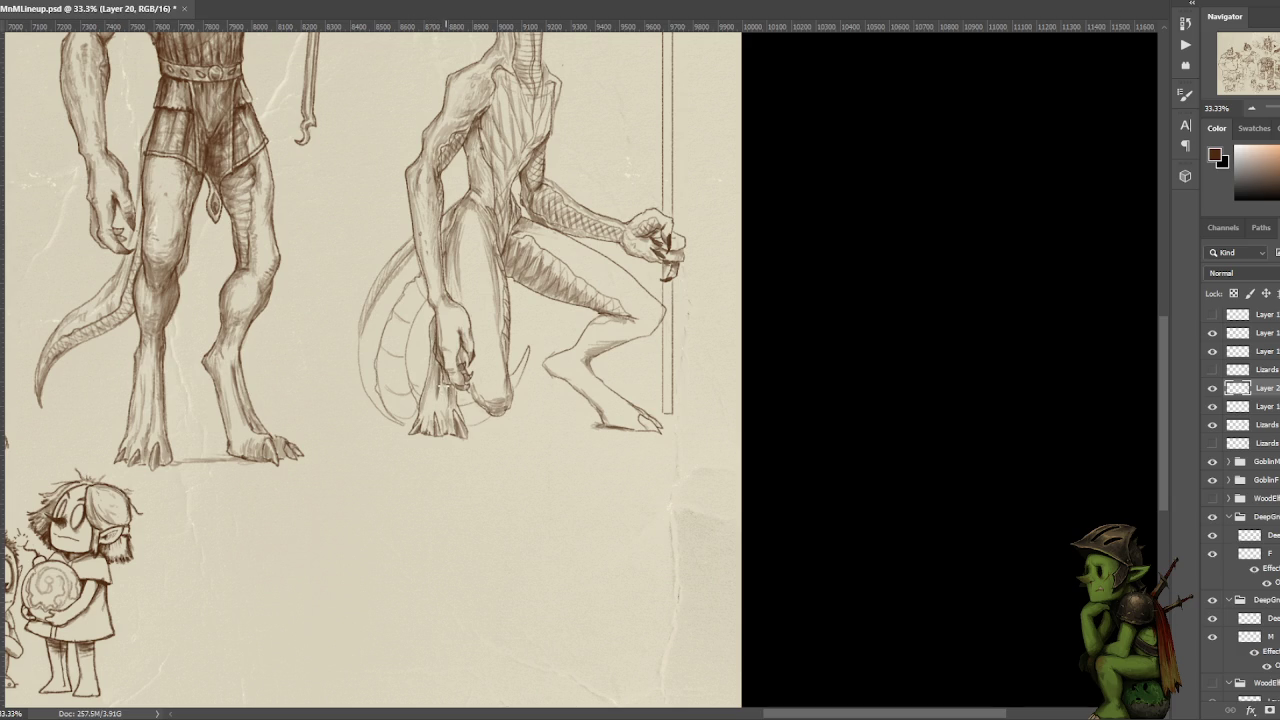
mouse_move(444, 390)
left_mouse_down()
mouse_move(447, 408)
mouse_move(422, 426)
mouse_move(434, 444)
mouse_move(535, 419)
left_mouse_up()
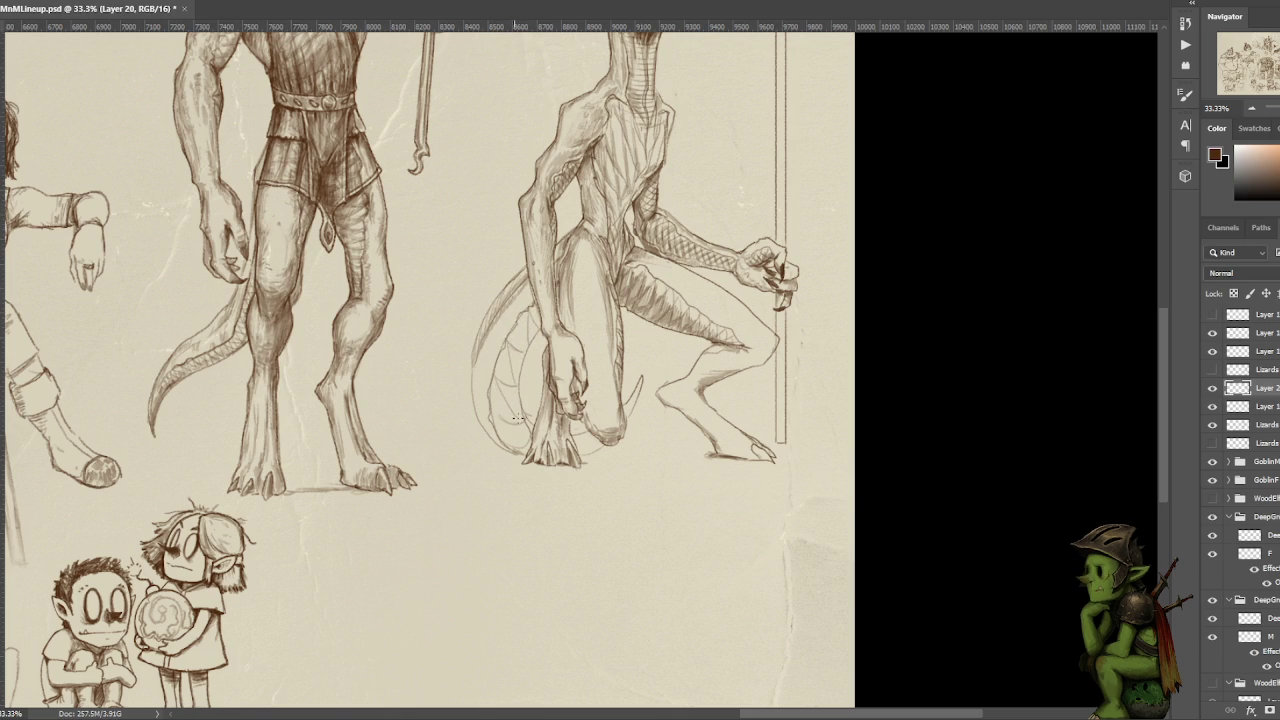
- Sketch scale-mark hatching down the crouching lizard's tail
left_click_drag(506, 428, 529, 442)
left_click_drag(500, 392, 520, 408)
left_click_drag(498, 353, 520, 370)
left_click_drag(492, 387, 528, 428)
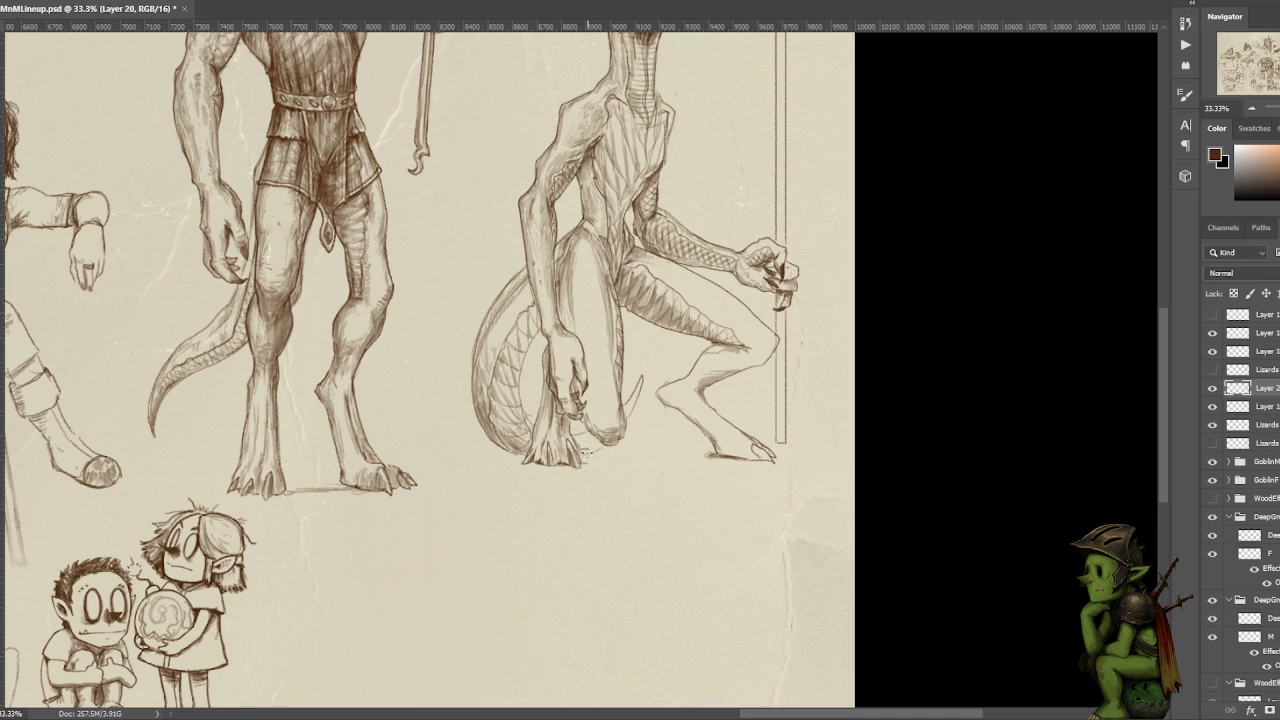
- Darken the knee and foot curve, mark beside the foot, and strengthen the claw line
left_click_drag(597, 444, 627, 419)
mouse_move(578, 444)
left_mouse_down()
mouse_move(584, 456)
mouse_move(606, 446)
left_mouse_up()
left_click_drag(640, 382, 629, 408)
scroll(619, 319, "up", 2)
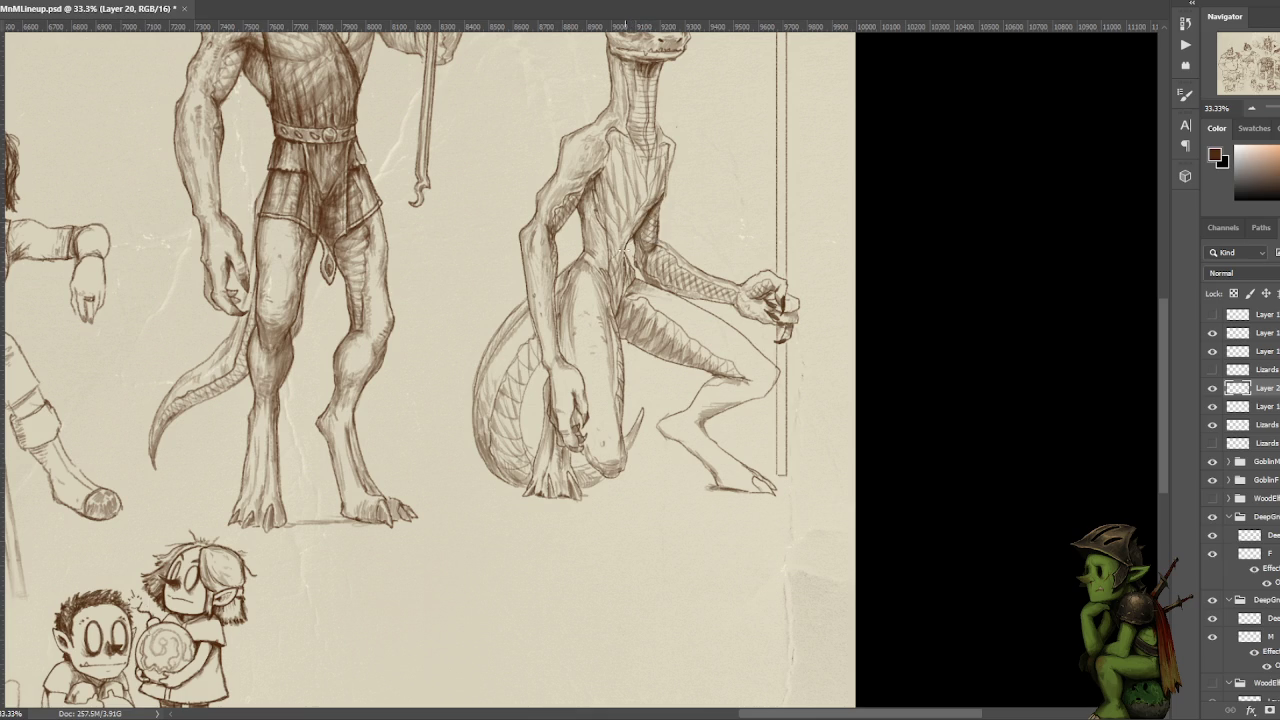
- Paint a dark pencil stroke down the crouching lizard's upper chest below its throat
left_click_drag(607, 240, 610, 272)
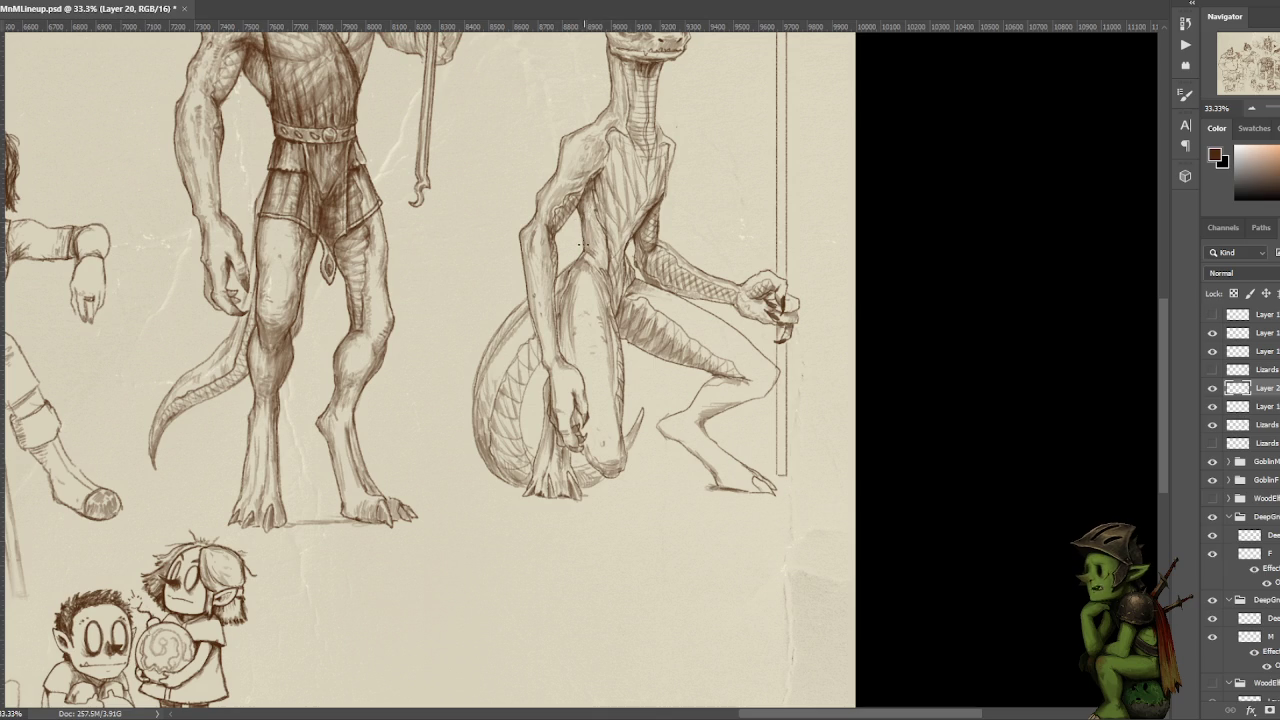
scroll(583, 245, "up", 1)
scroll(610, 255, "up", 2)
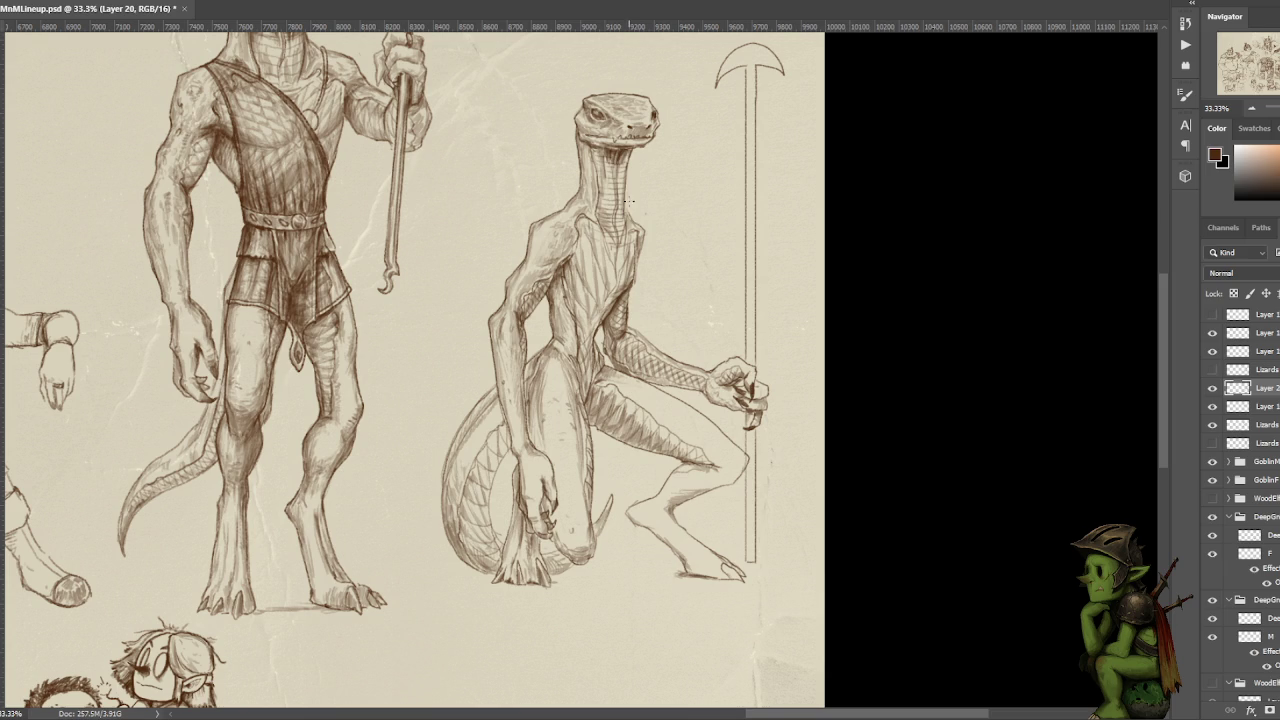
- Lasso-select a small area beside the crouching lizard's neck and nudge it 33 px right, 15 px down
key("l")
left_click_drag(628, 183, 642, 207)
left_click_drag(581, 137, 584, 140)
- Crosshatch the crouching lizard's chest and neck with brush strokes
mouse_move(630, 257)
left_mouse_down()
mouse_move(644, 162)
mouse_move(654, 251)
left_mouse_up()
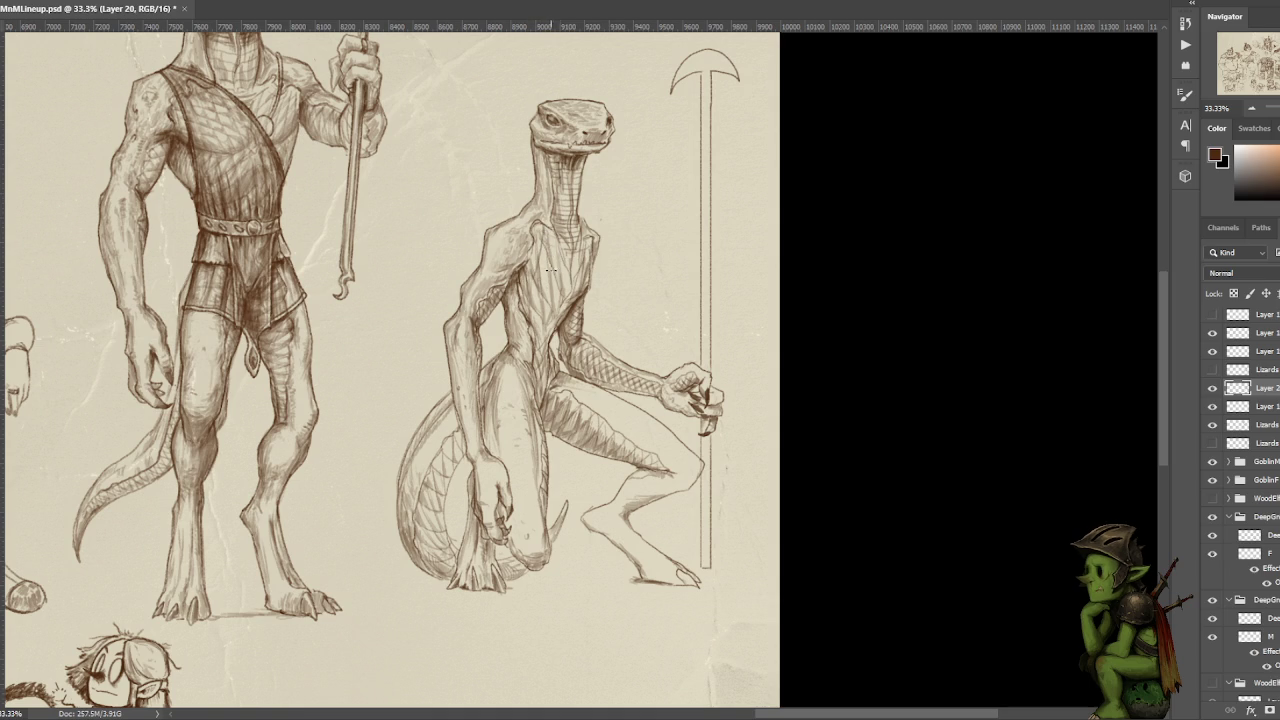
mouse_move(556, 242)
left_mouse_down()
mouse_move(524, 314)
mouse_move(536, 298)
mouse_move(530, 332)
mouse_move(540, 316)
left_mouse_up()
mouse_move(566, 254)
left_mouse_down()
mouse_move(532, 330)
mouse_move(538, 318)
mouse_move(540, 342)
left_mouse_up()
key("ctrl+minus")
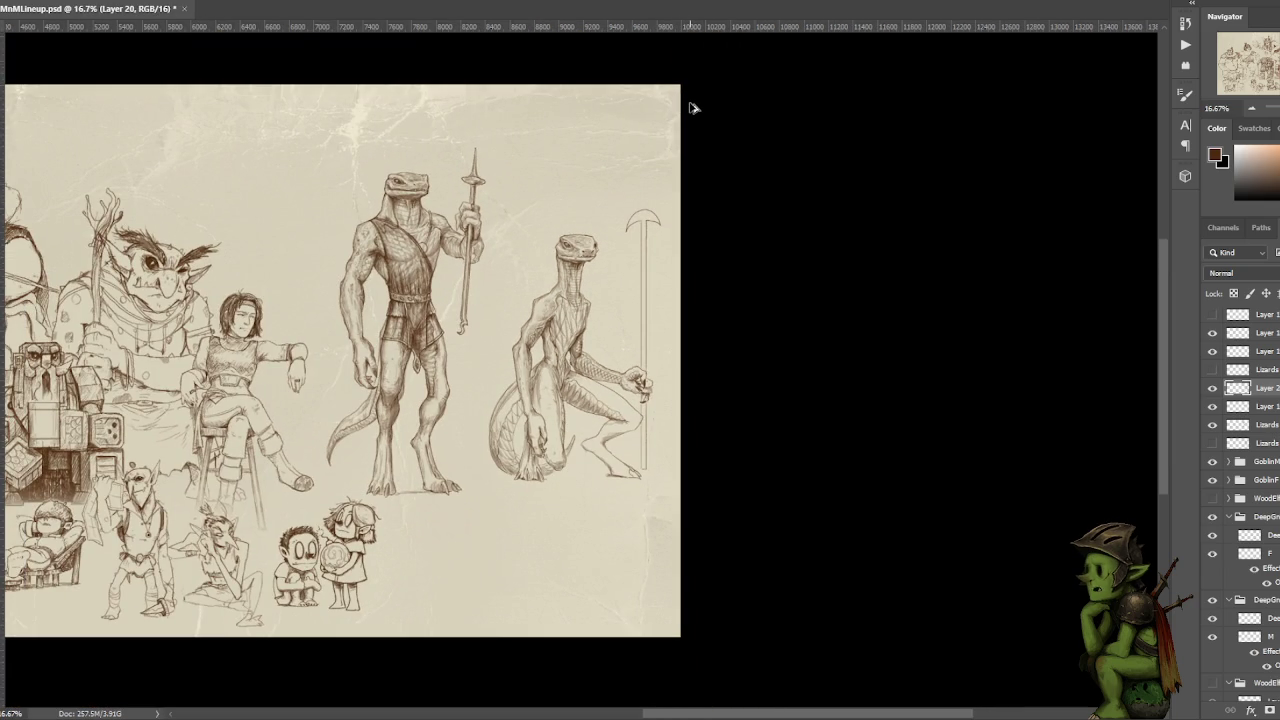
key("ctrl+plus")
key("ctrl+plus")
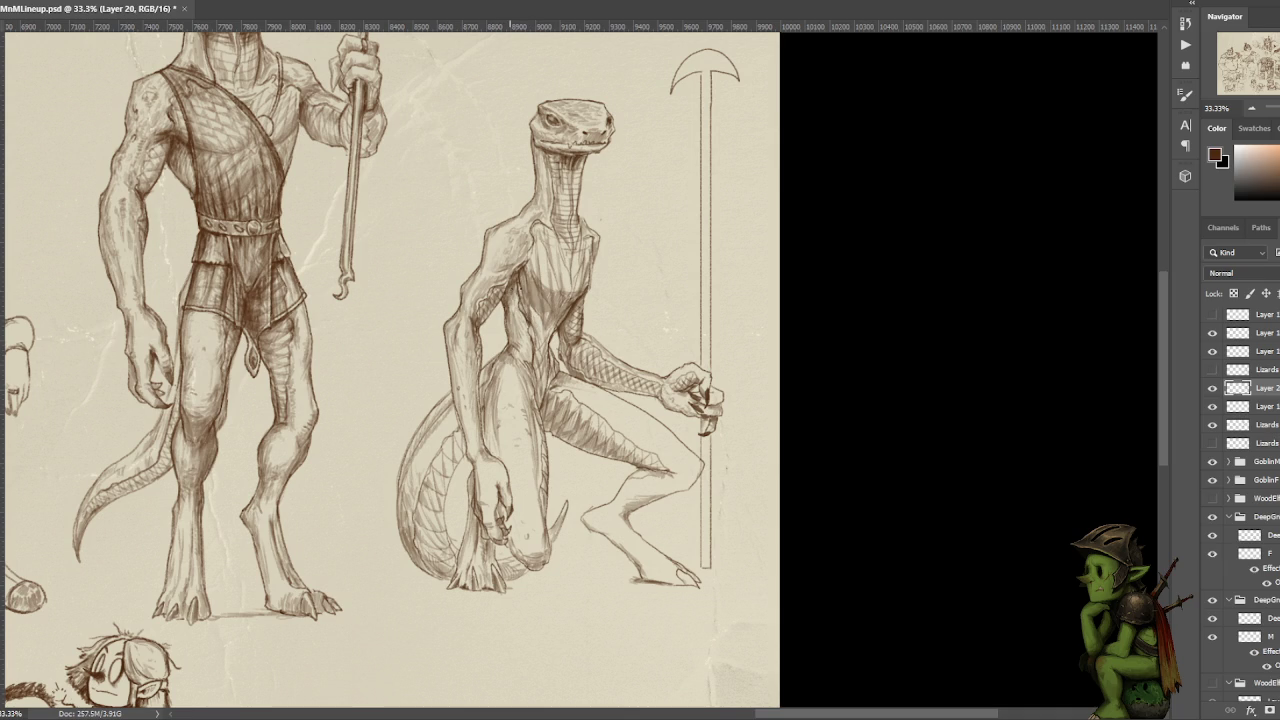
- Add a few faint marks on the lizard's chest, then close MnMLineup.psd
mouse_move(540, 319)
left_mouse_down()
mouse_move(557, 306)
mouse_move(536, 248)
left_mouse_up()
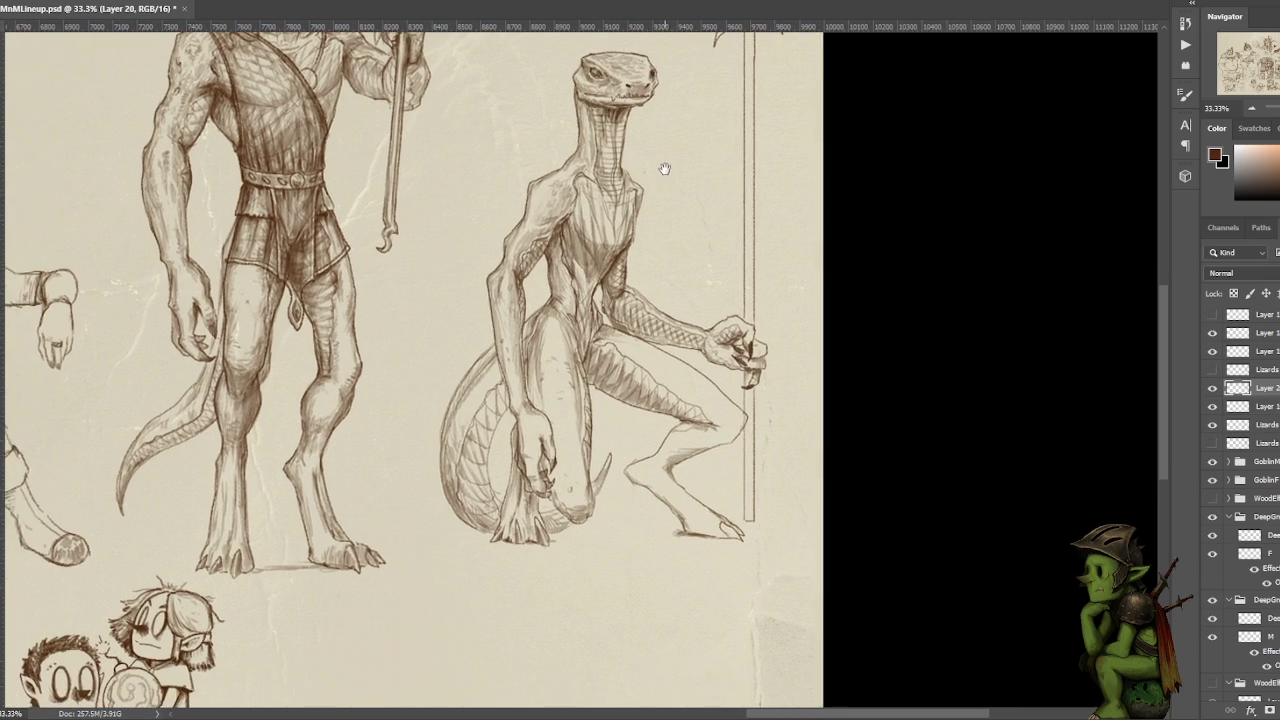
left_click_drag(634, 206, 646, 157)
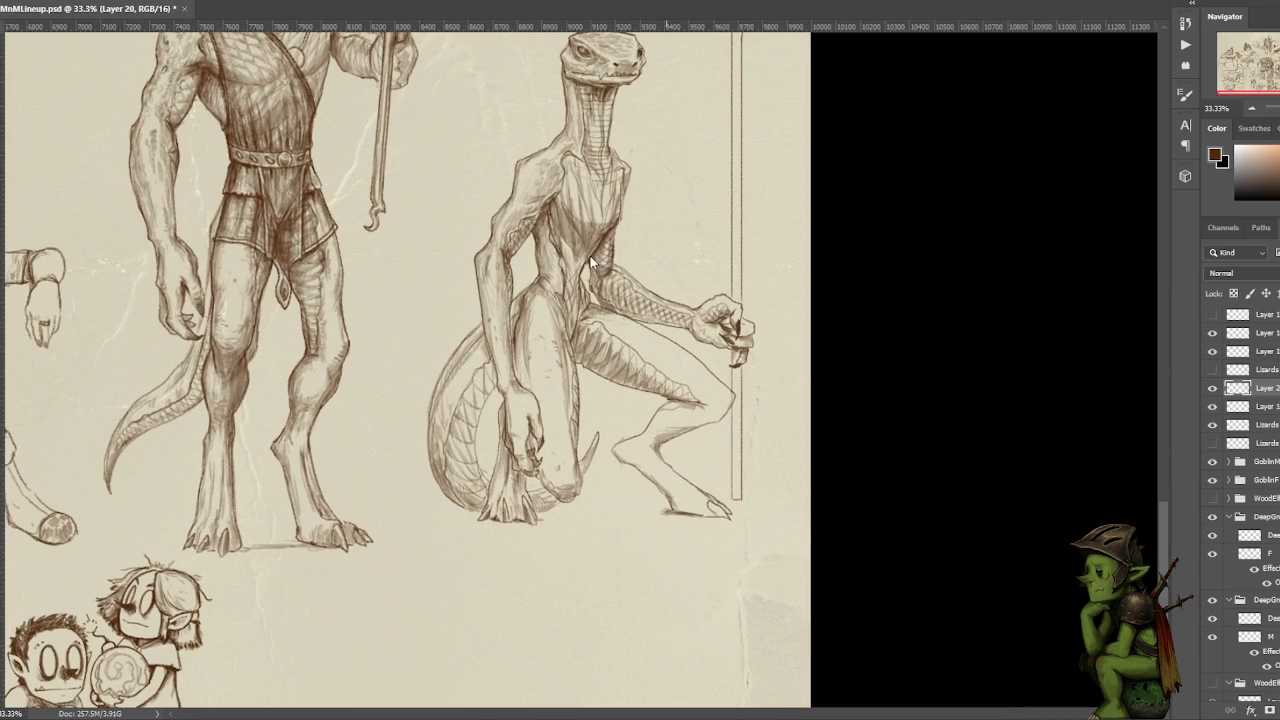
left_click(184, 8)
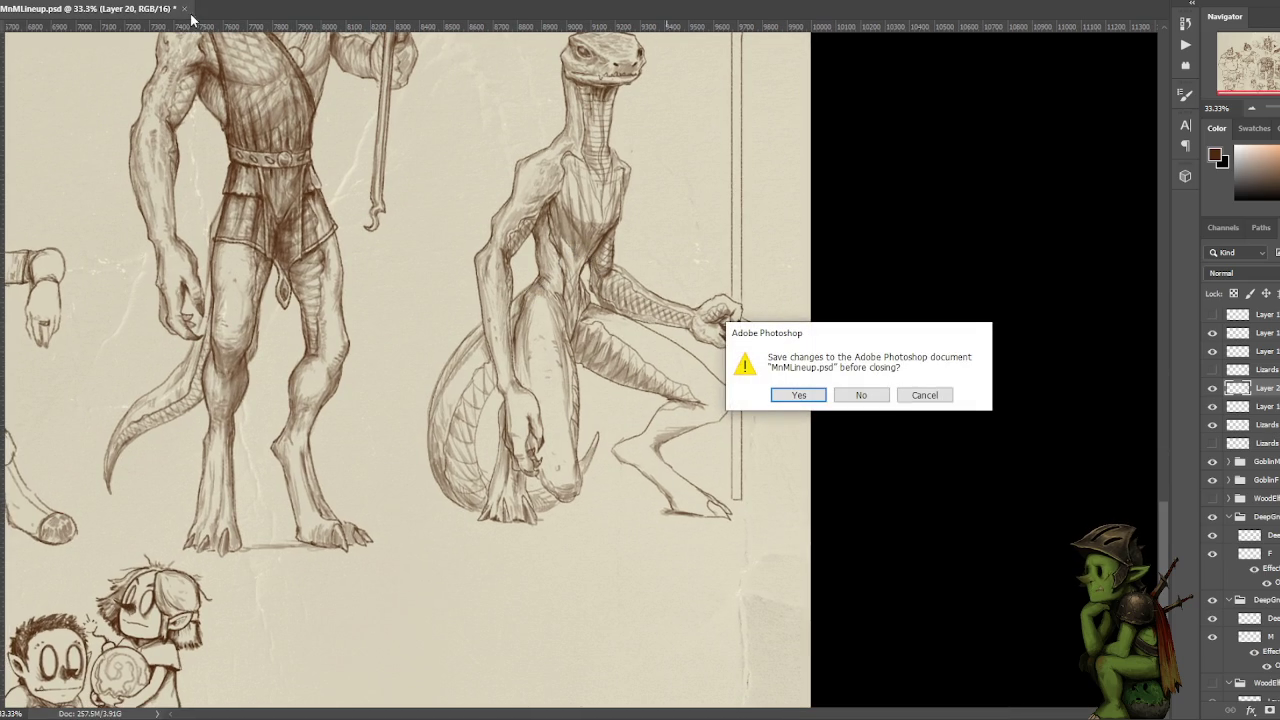
- Choose Yes in the save-changes prompt to save MnMLineup.psd before closing
left_click(806, 398)
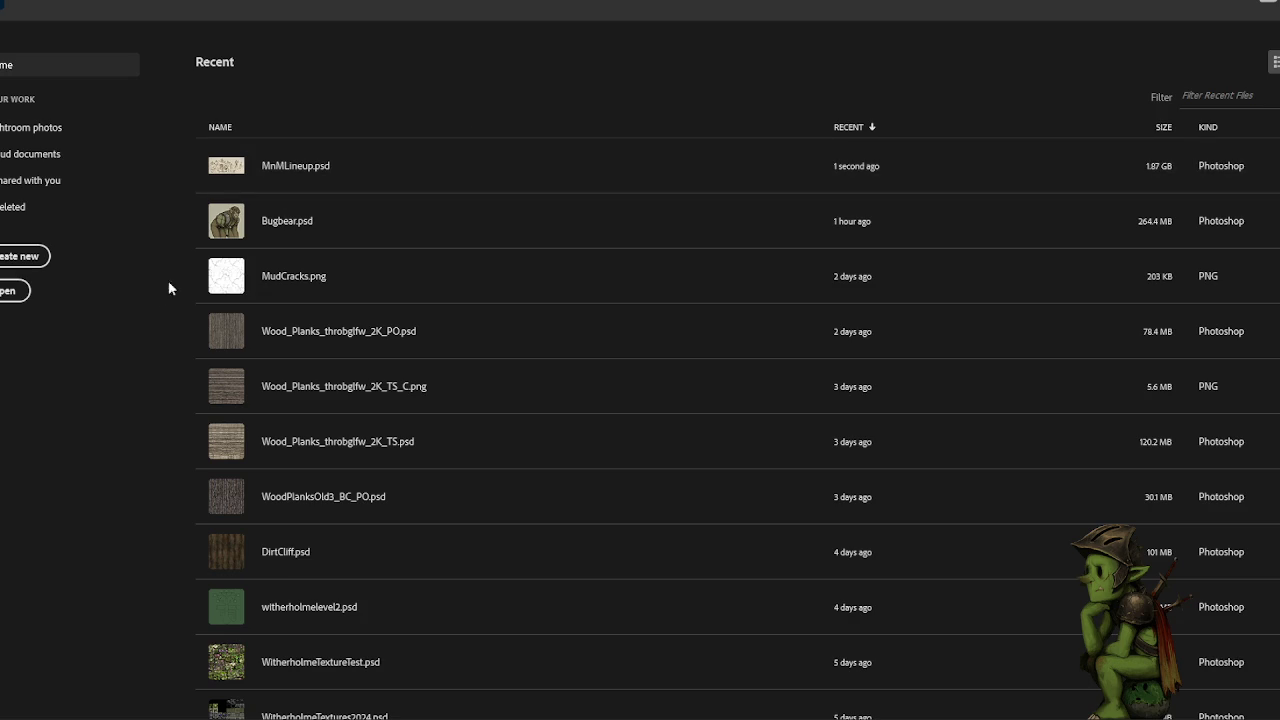
- Reopen MnMLineup.psd from Recent files and bring the lizard figures to mid-view
left_click(302, 175)
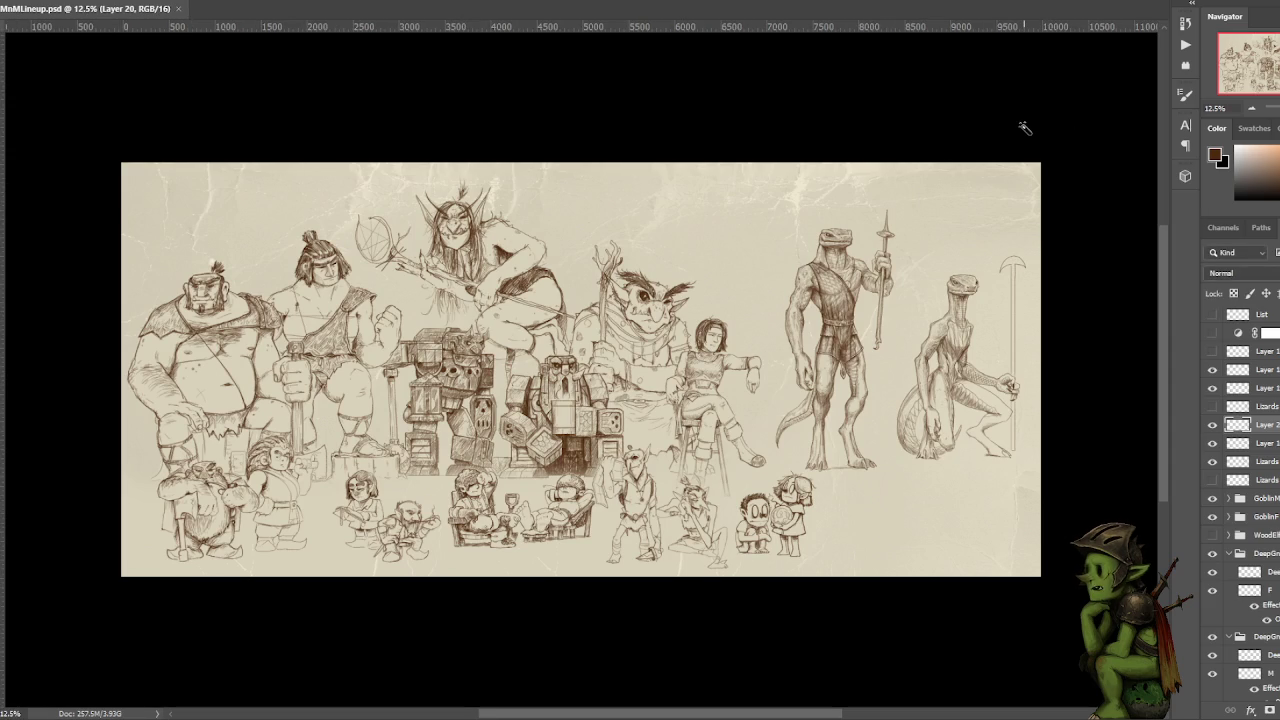
left_click_drag(1006, 209, 800, 237)
- Zoom to 25% on the crouching lizardfolk and add small dark pencil marks on its knee
key("ctrl+plus")
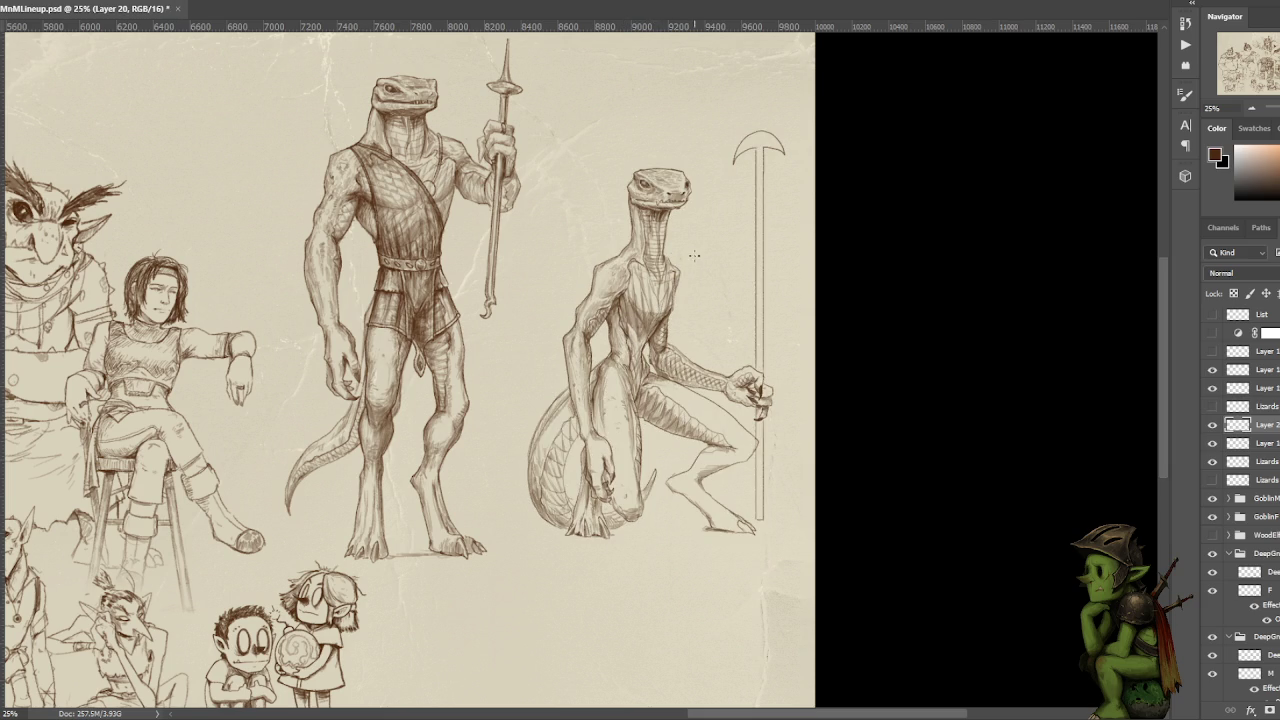
left_click_drag(766, 200, 748, 160)
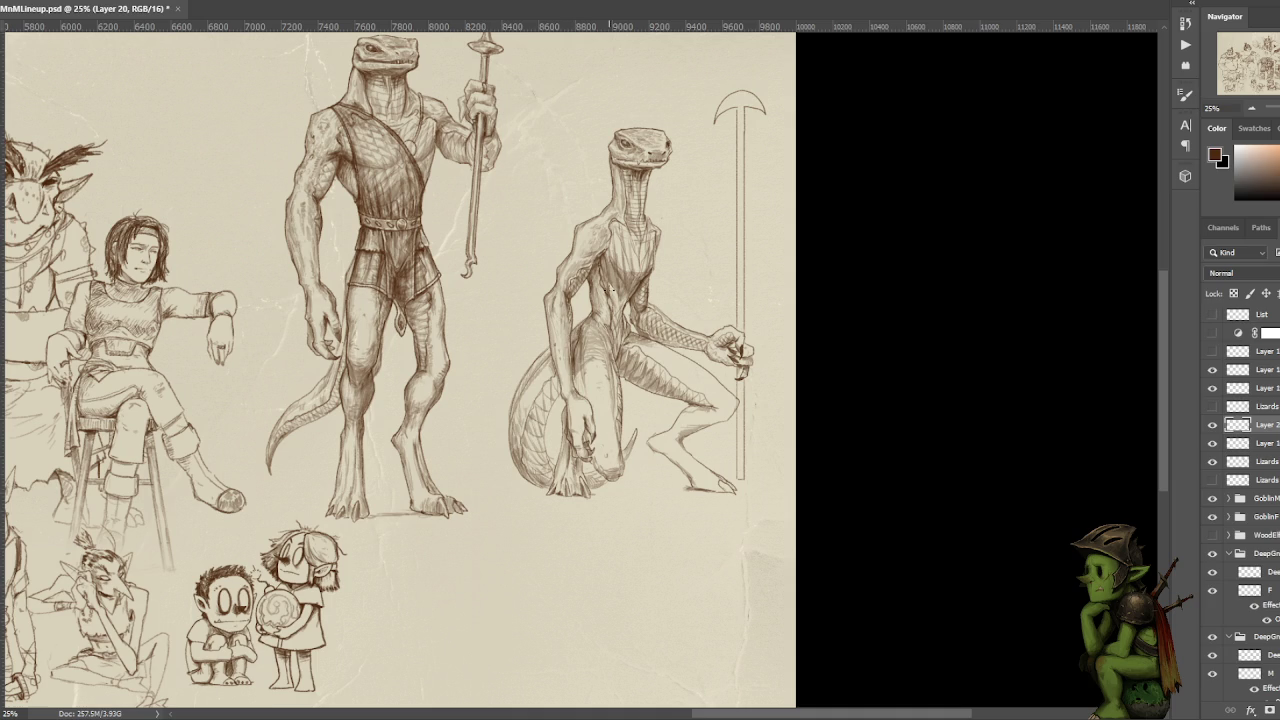
left_click_drag(685, 224, 691, 180)
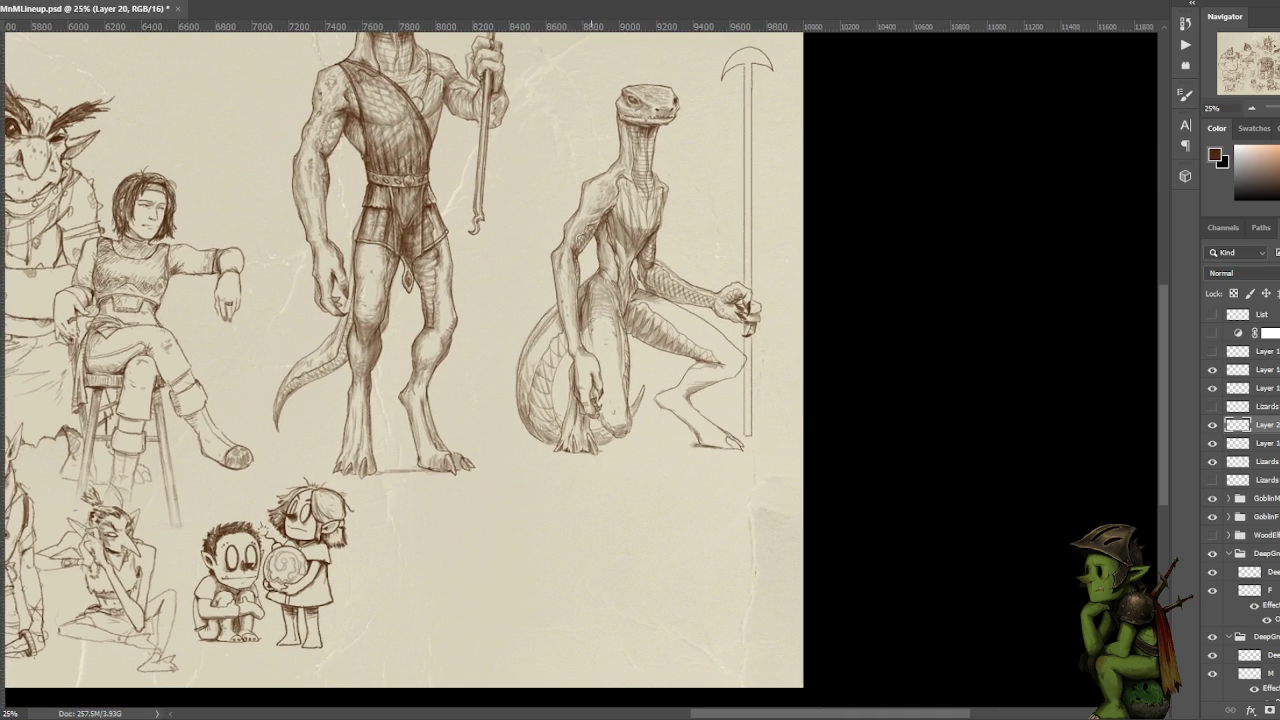
left_click_drag(675, 215, 631, 257)
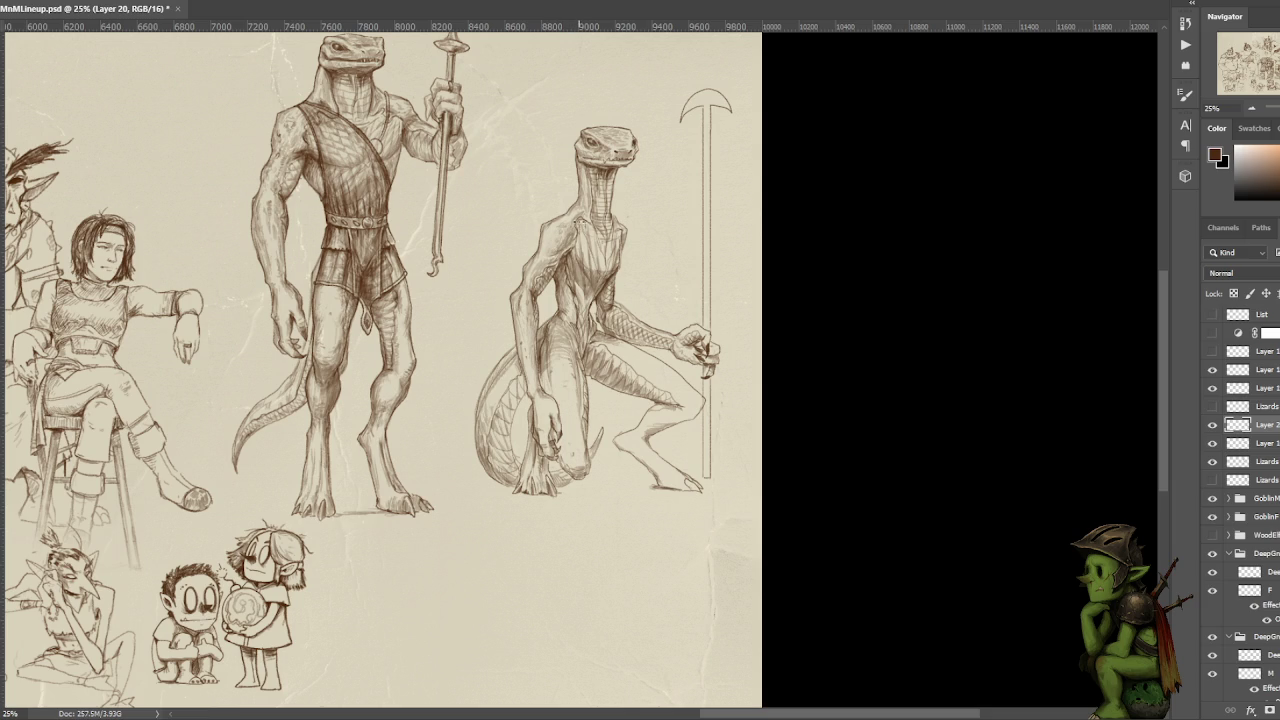
left_click_drag(625, 177, 604, 155)
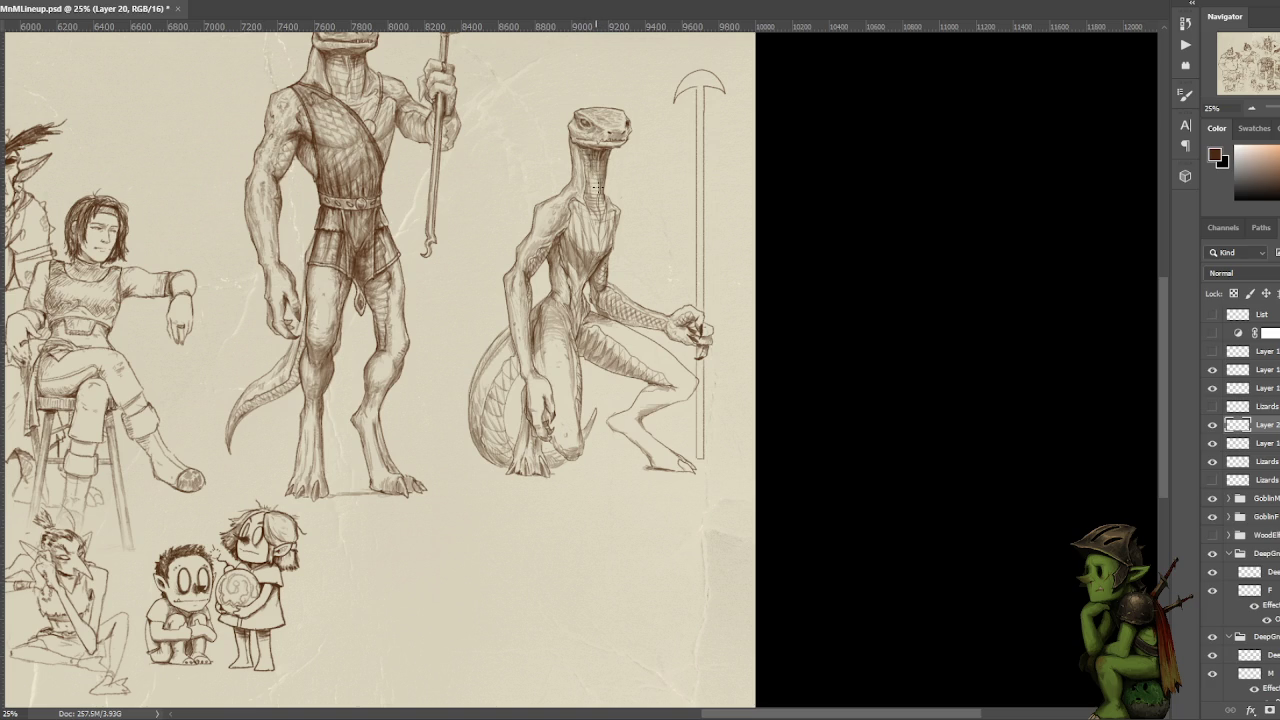
left_click_drag(674, 177, 617, 171)
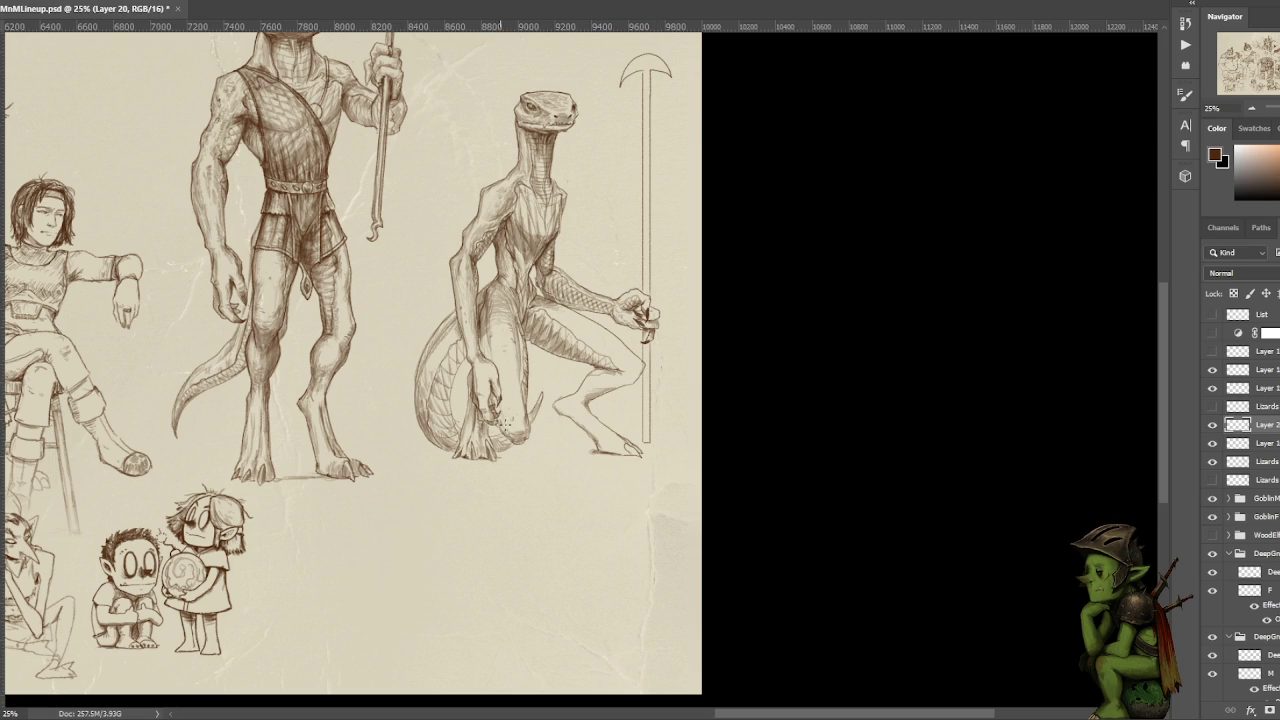
mouse_move(494, 406)
left_mouse_down()
mouse_move(497, 396)
mouse_move(502, 430)
mouse_move(498, 414)
left_mouse_up()
scroll(500, 351, "up", 1)
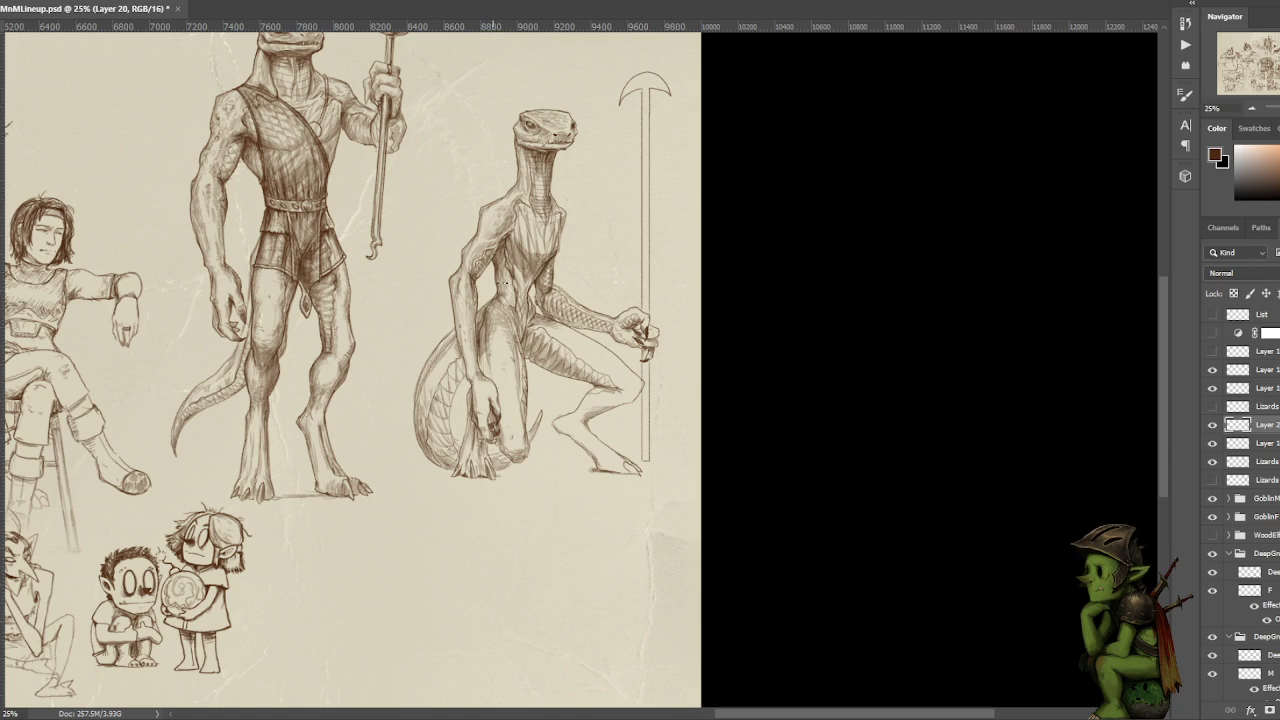
left_click_drag(571, 206, 563, 240)
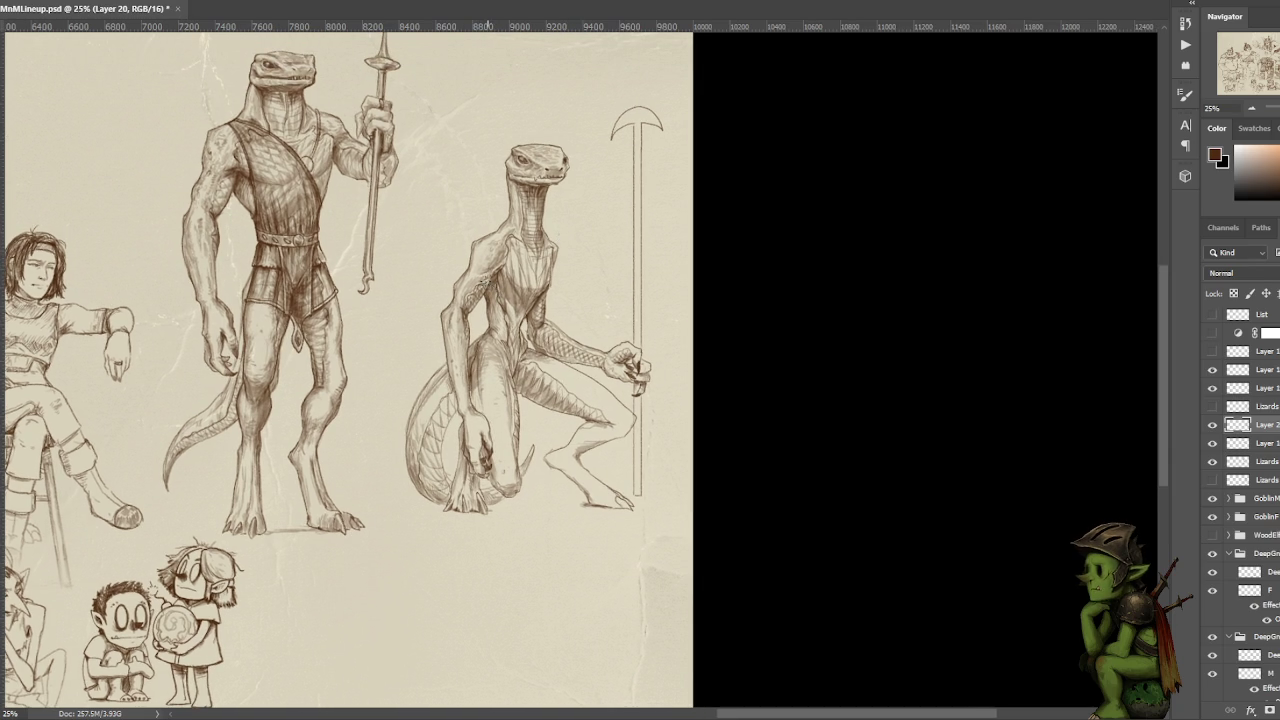